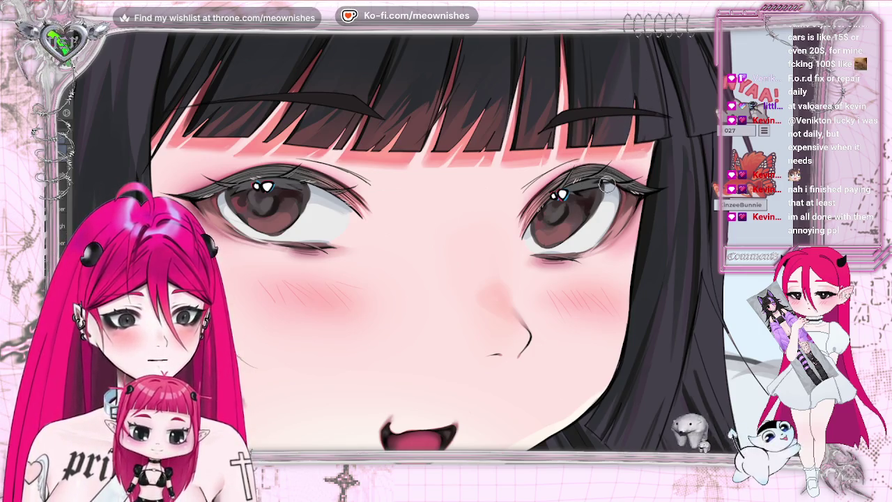
- Fit the whole illustration in view and mirror the canvas to check the drawing
key(ctrl+0)
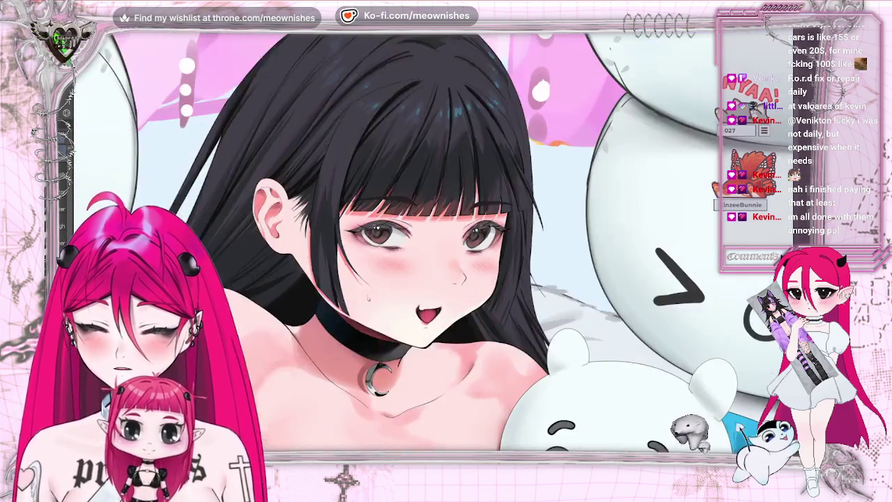
key(m)
key(m)
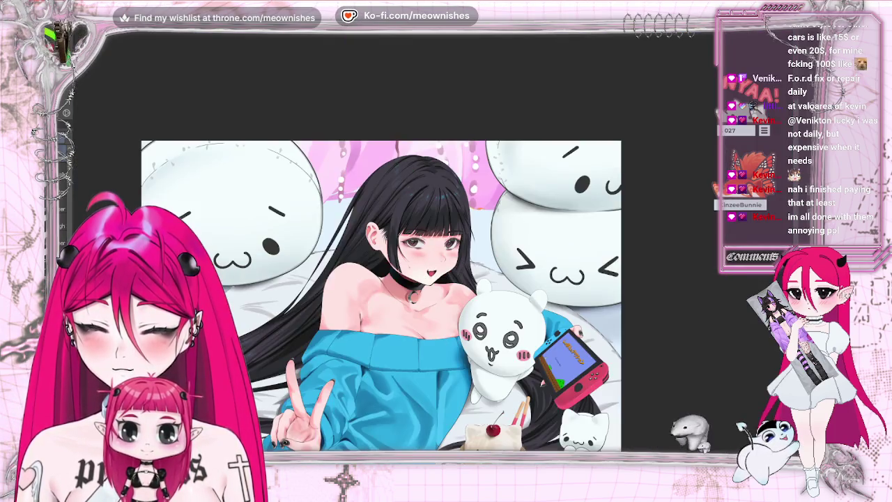
scroll(436, 251, up, 5)
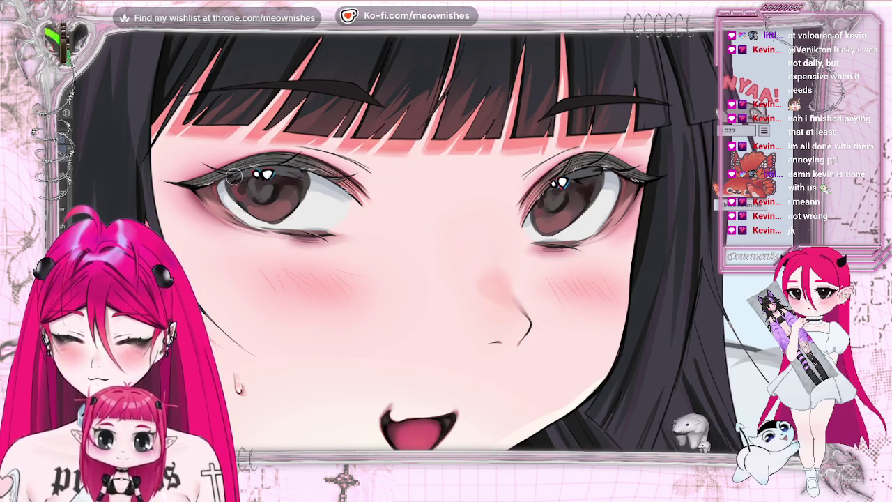
scroll(390, 244, down, 5)
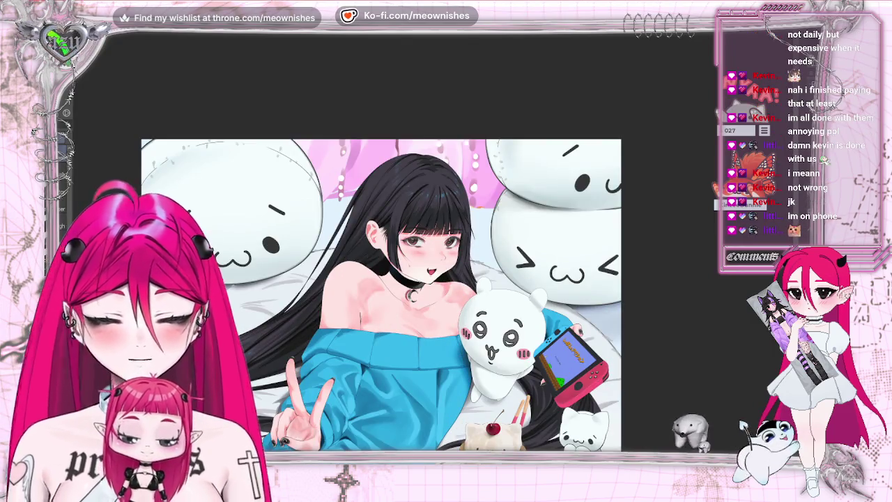
scroll(418, 244, up, 3)
scroll(419, 244, up, 2)
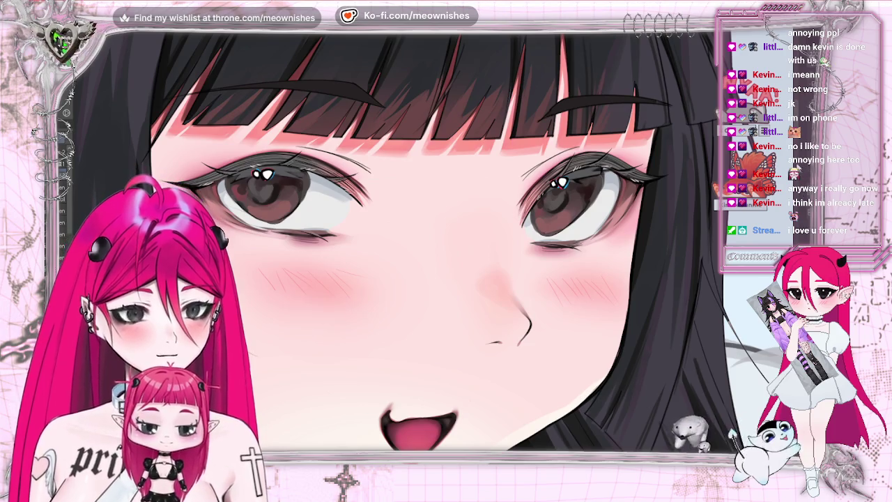
- Paint a dark hair strand down the edge of the girl's cheek beside her ear
scroll(559, 161, up, 4)
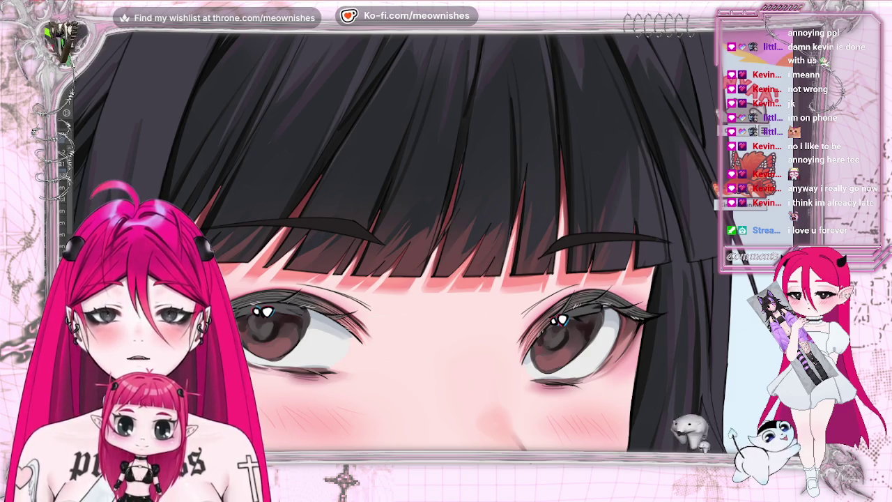
scroll(408, 279, down, 3)
scroll(408, 293, down, 3)
scroll(408, 325, down, 2)
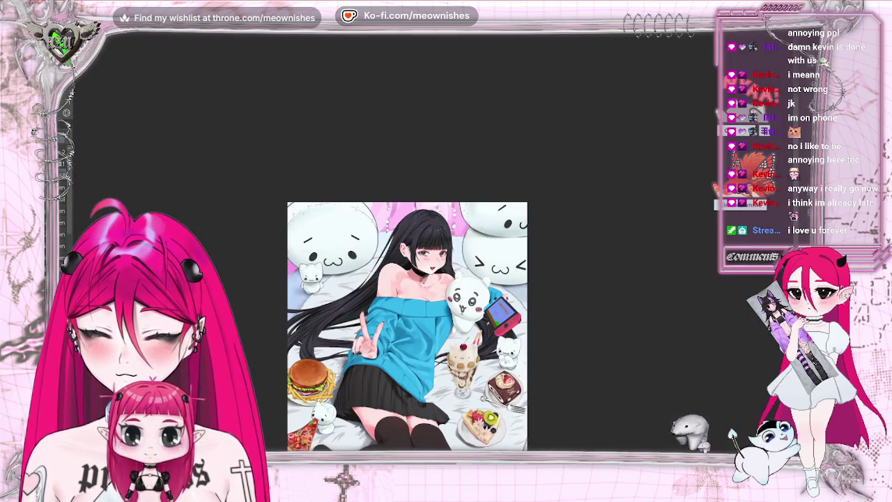
scroll(427, 245, up, 3)
scroll(428, 246, up, 2)
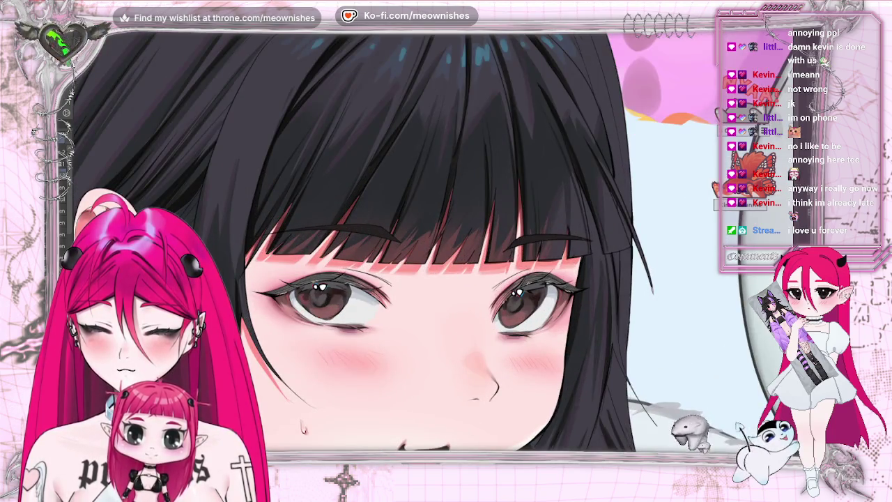
scroll(428, 246, down, 3)
scroll(428, 246, down, 1)
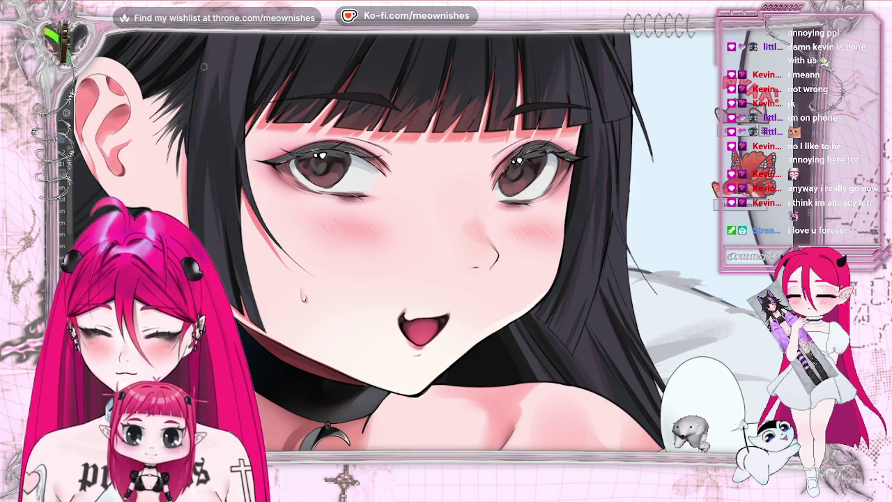
drag(240, 182, 273, 249)
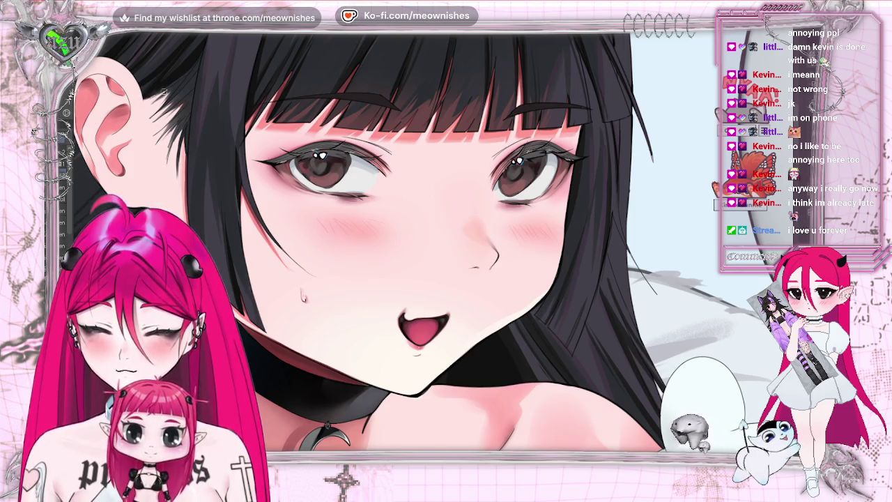
scroll(381, 291, down, 3)
scroll(381, 290, down, 3)
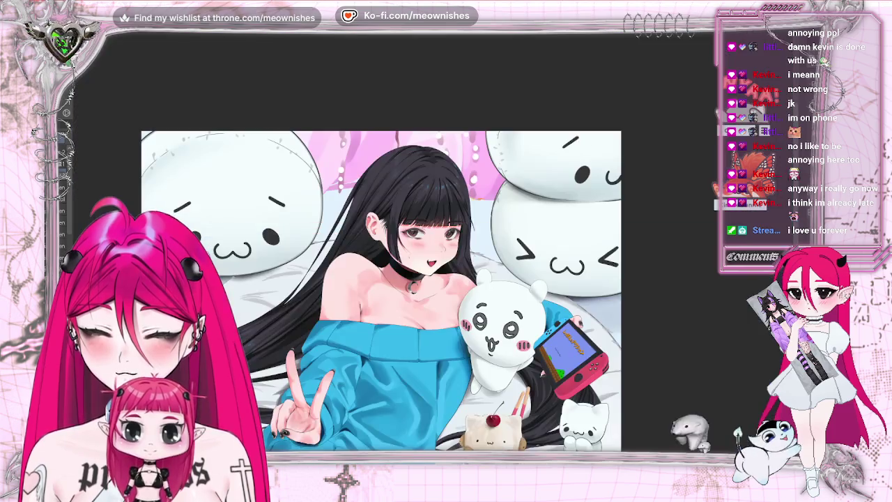
scroll(381, 291, down, 3)
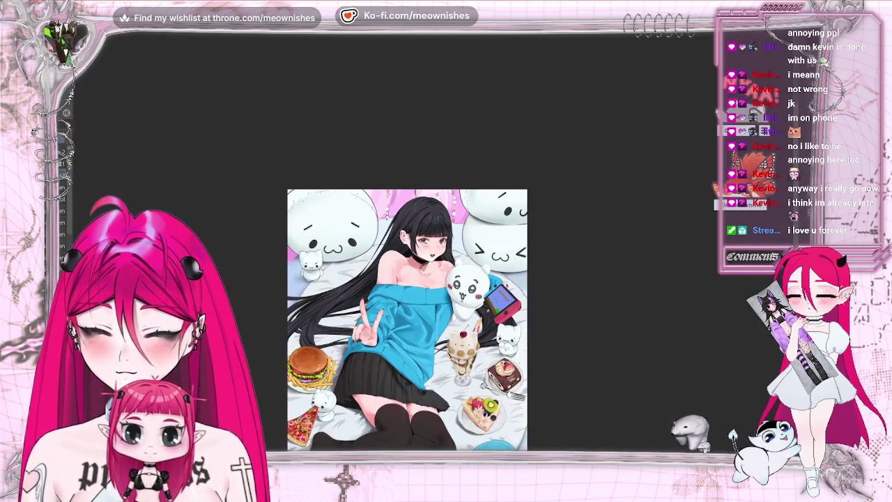
scroll(421, 246, up, 3)
scroll(420, 246, up, 3)
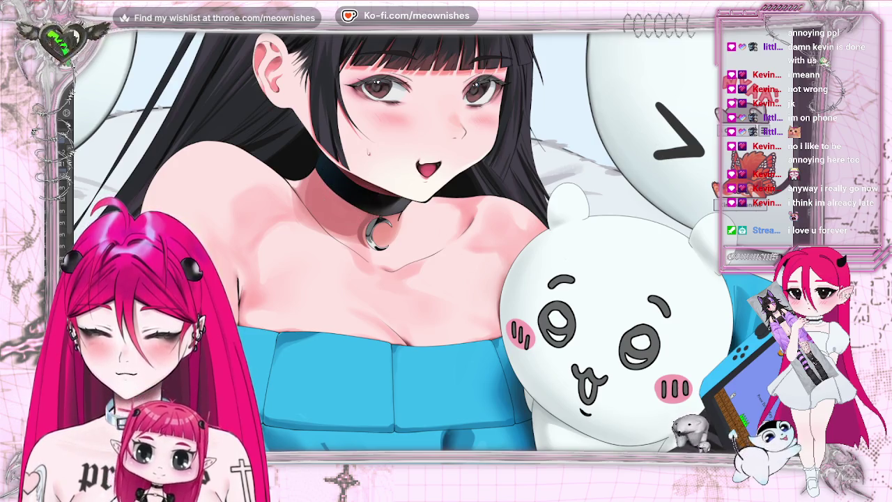
key(ctrl+0)
scroll(429, 240, up, 4)
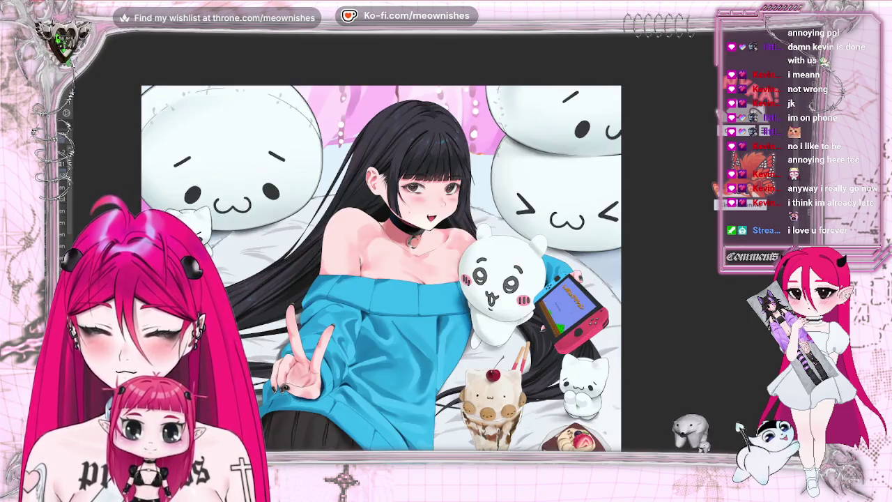
scroll(429, 241, up, 4)
scroll(423, 245, up, 4)
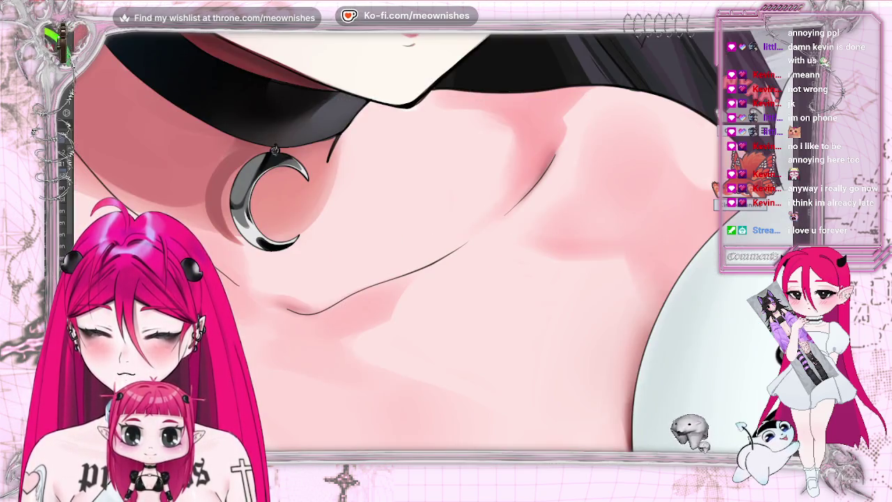
scroll(430, 240, down, 4)
scroll(429, 240, up, 4)
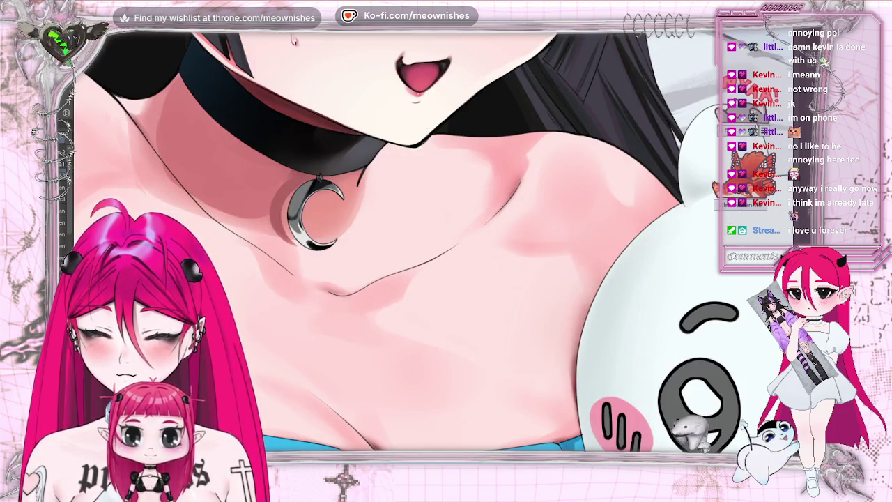
scroll(418, 265, down, 2)
scroll(418, 265, down, 2)
scroll(418, 265, down, 2)
scroll(418, 265, up, 4)
scroll(434, 261, up, 2)
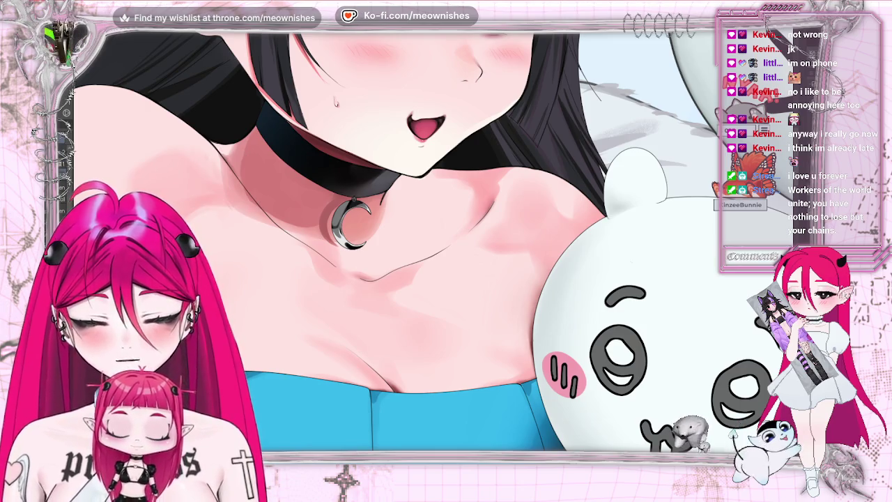
key(ctrl+z)
key(ctrl+z)
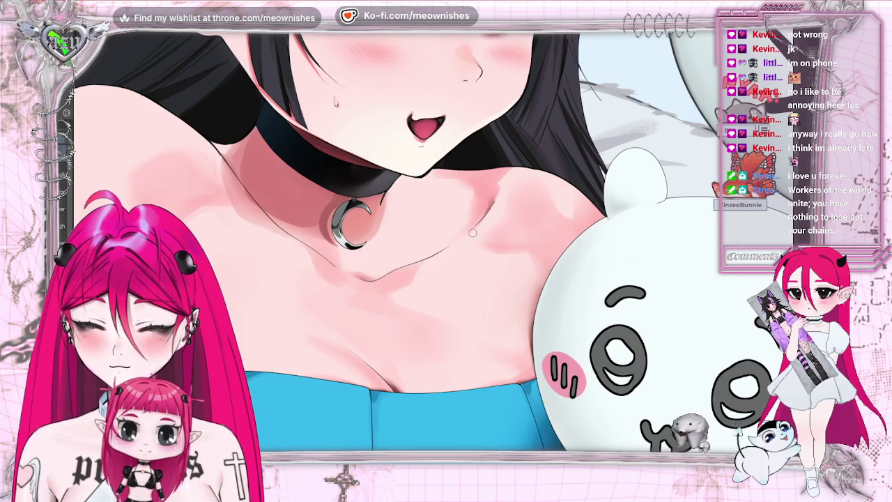
scroll(446, 244, down, 3)
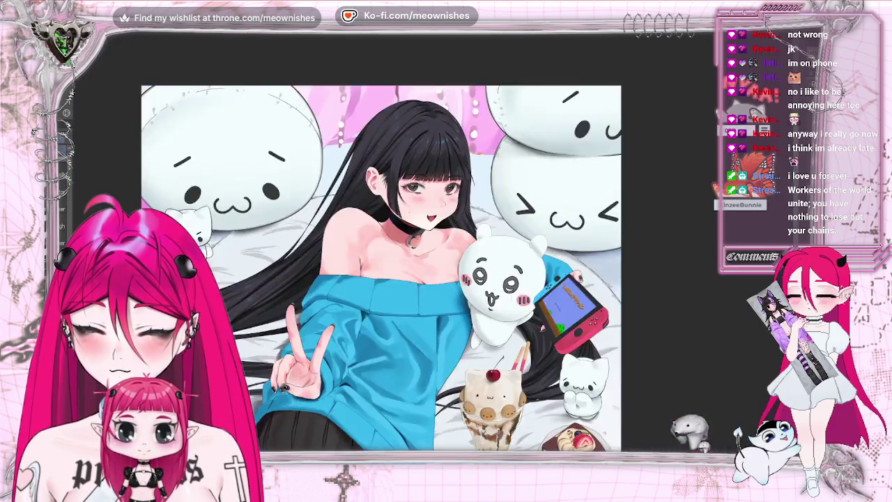
scroll(446, 244, up, 3)
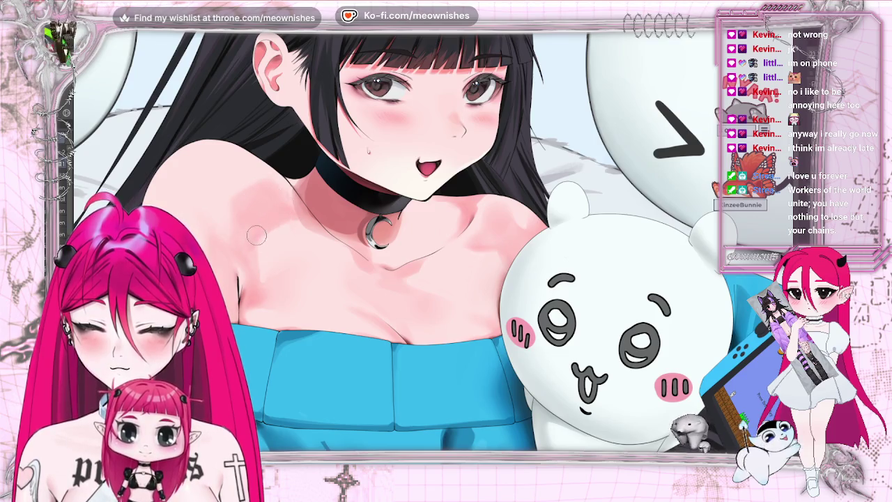
key(h)
key(h)
key(ctrl+0)
key(ctrl+1)
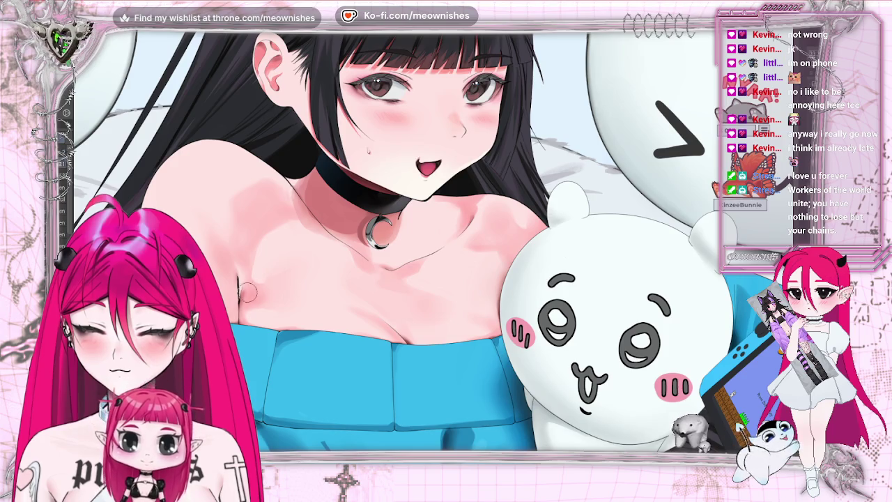
key(ctrl+0)
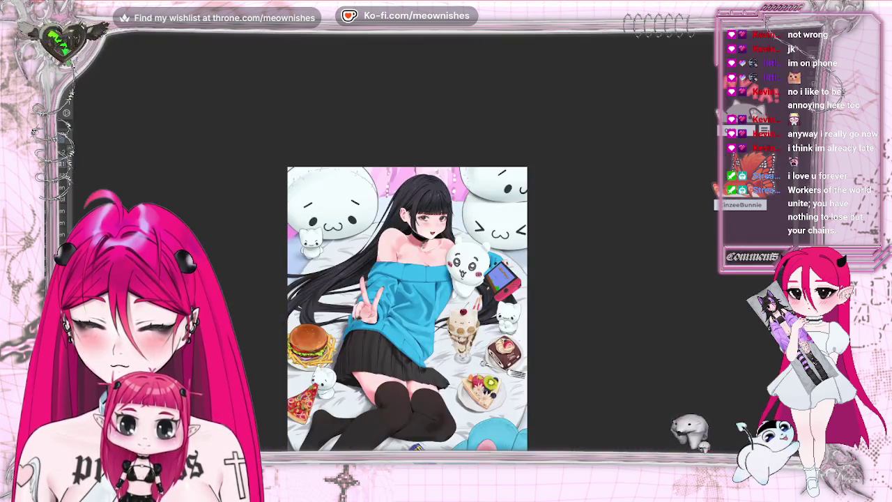
scroll(425, 232, up, 5)
scroll(418, 269, up, 2)
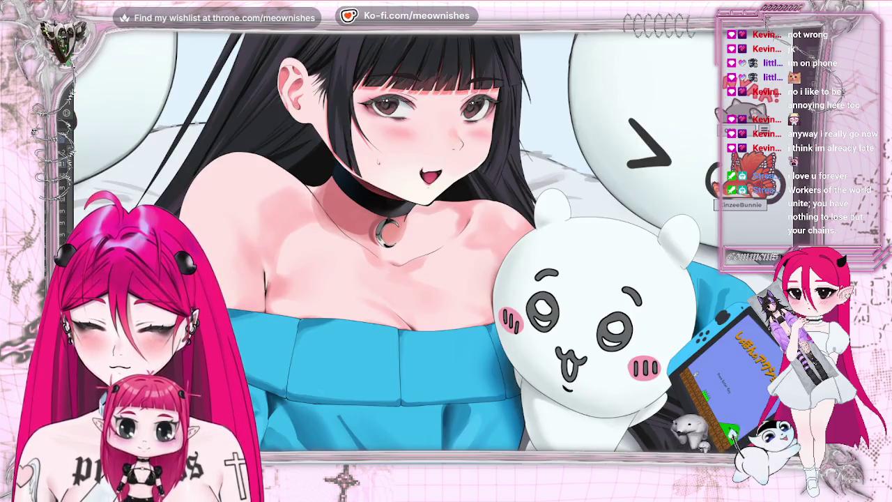
key(h)
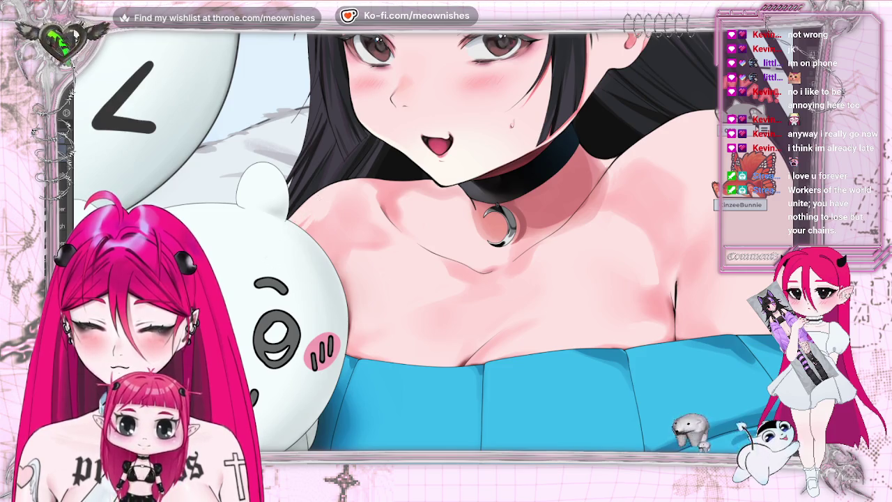
key(h)
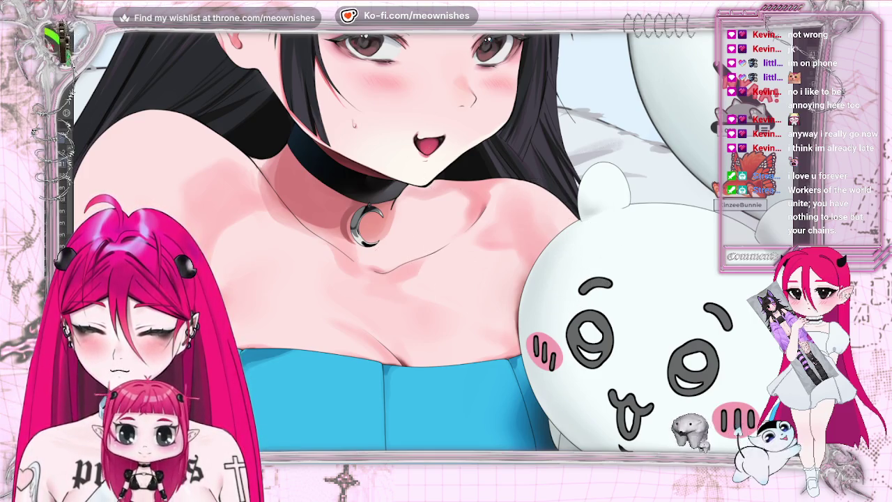
scroll(408, 251, down, 1)
scroll(408, 251, down, 3)
scroll(408, 251, down, 1)
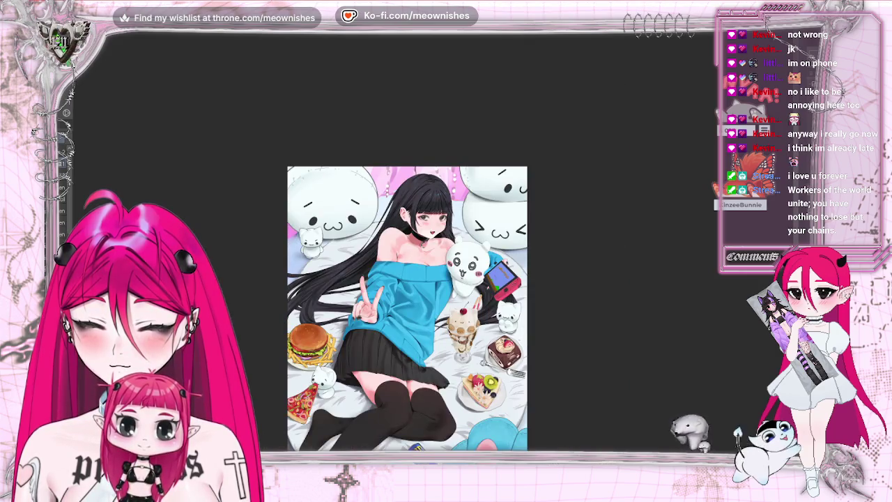
scroll(434, 249, up, 2)
scroll(408, 264, down, 2)
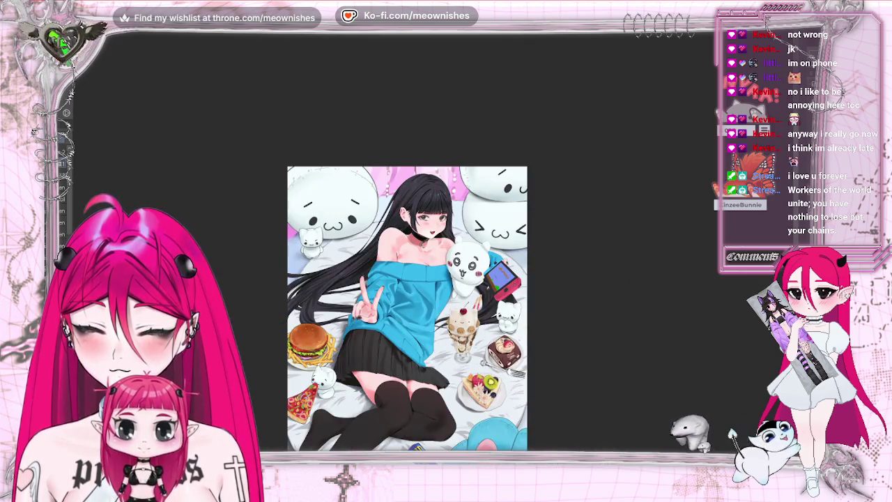
scroll(439, 237, up, 2)
scroll(440, 238, up, 1)
scroll(440, 237, up, 1)
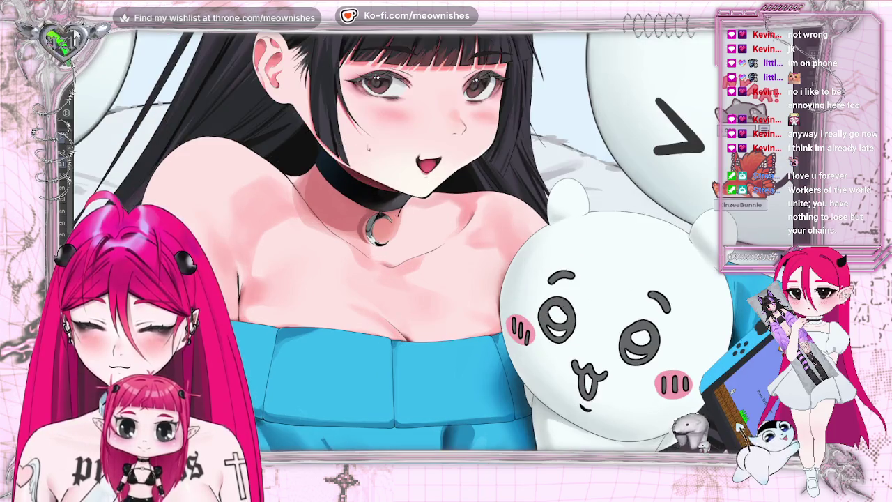
key(m)
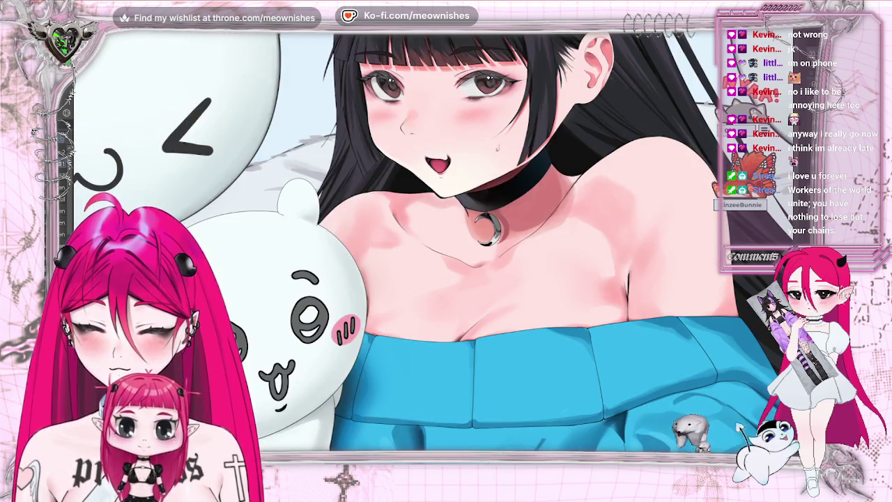
key(m)
scroll(408, 241, down, 1)
scroll(407, 241, down, 1)
scroll(407, 240, down, 2)
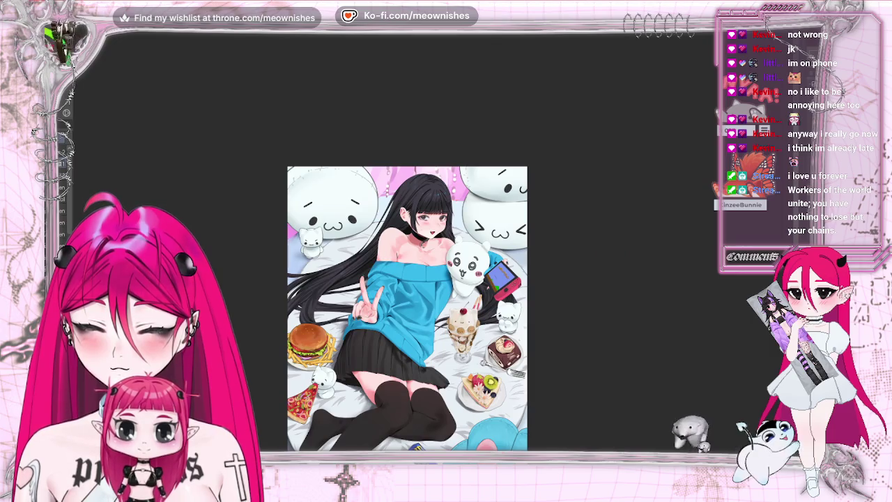
scroll(429, 234, up, 5)
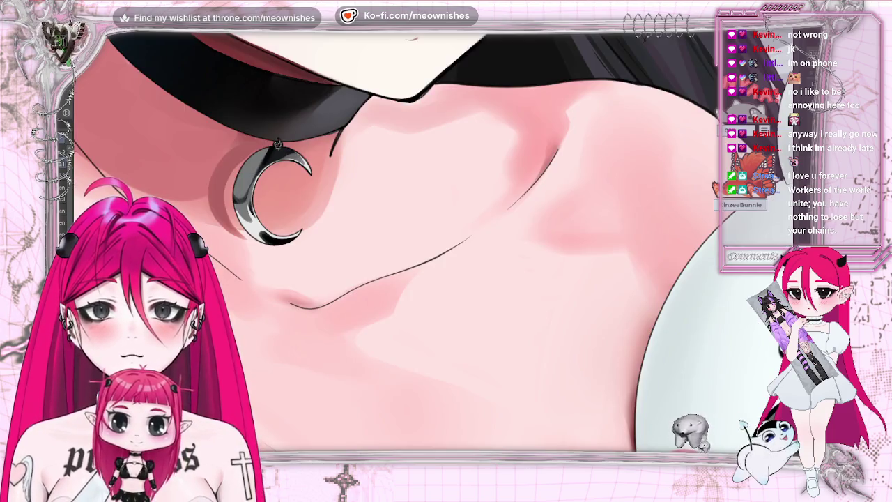
scroll(397, 240, down, 3)
scroll(397, 240, down, 1)
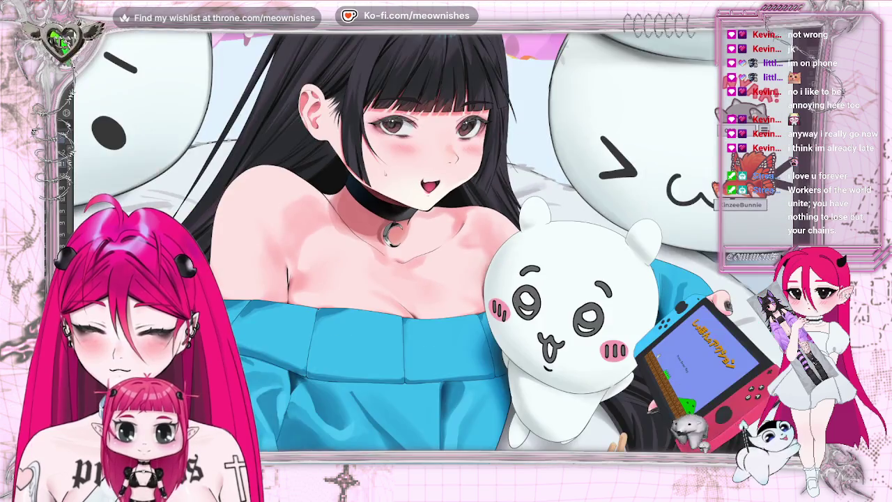
scroll(427, 252, up, 1)
scroll(427, 252, up, 1)
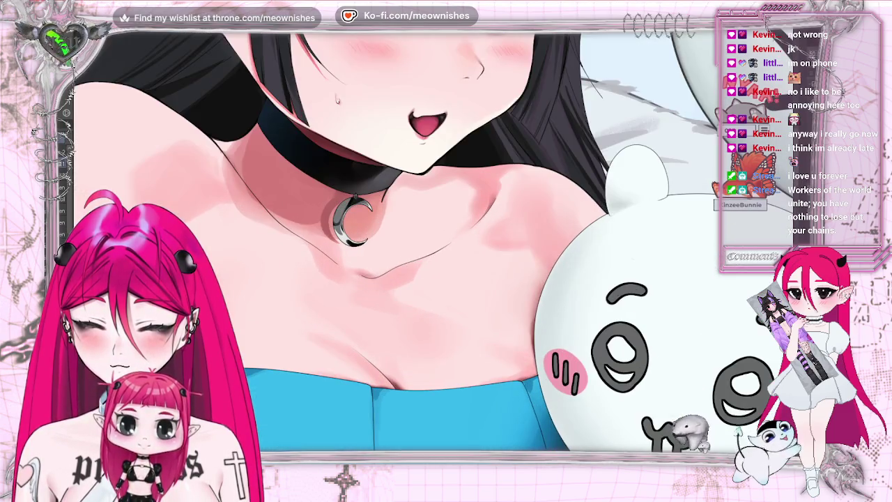
scroll(429, 241, up, 3)
scroll(442, 249, up, 1)
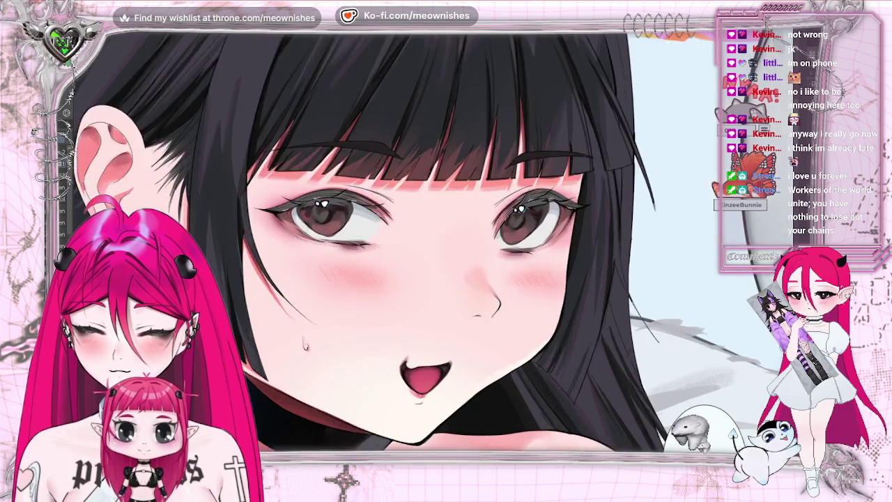
scroll(441, 249, up, 1)
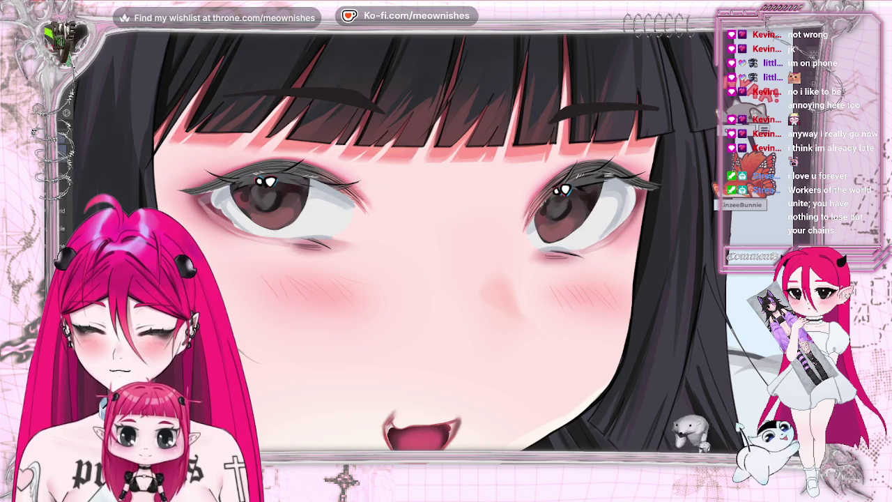
scroll(433, 249, up, 1)
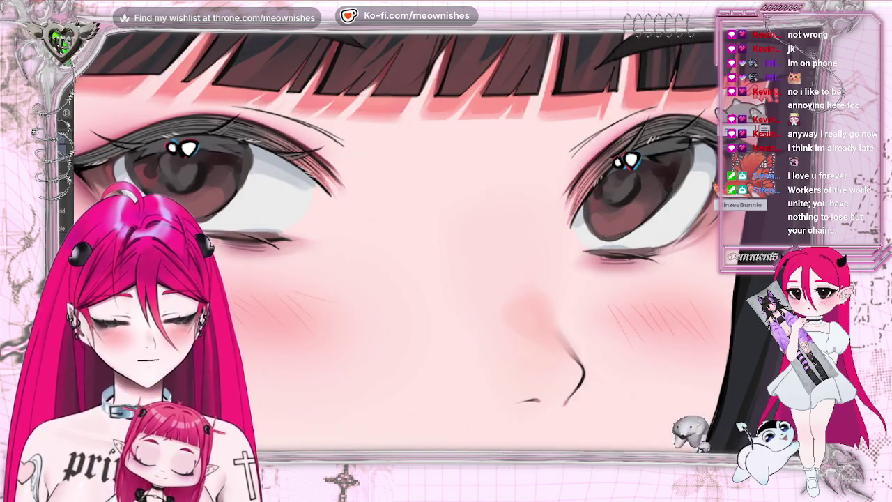
- Bring the girl's right eye and hair into view and zoom in on the eye
drag(441, 159, 231, 159)
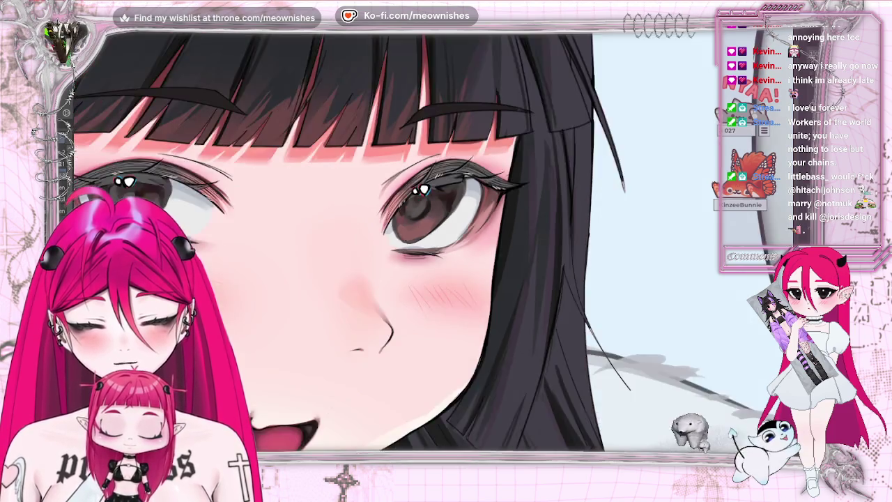
key(ctrl+plus)
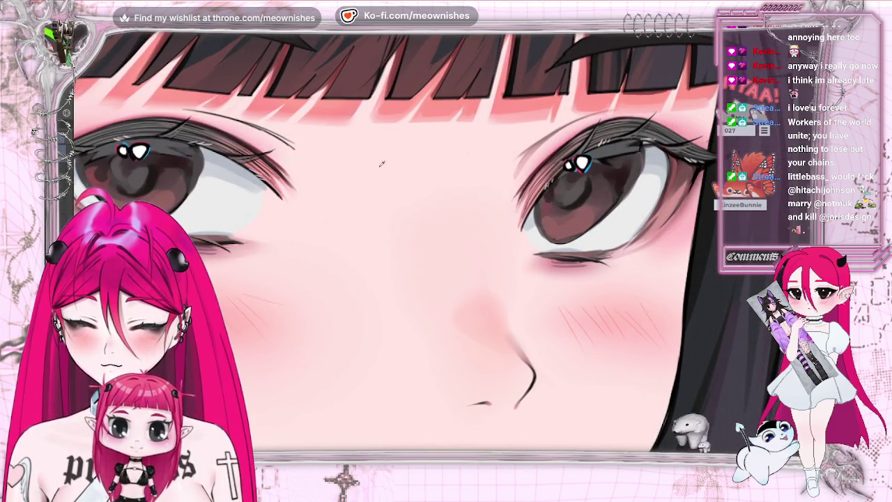
- Mirror the canvas to check the face and the refined cheek blush
key(h)
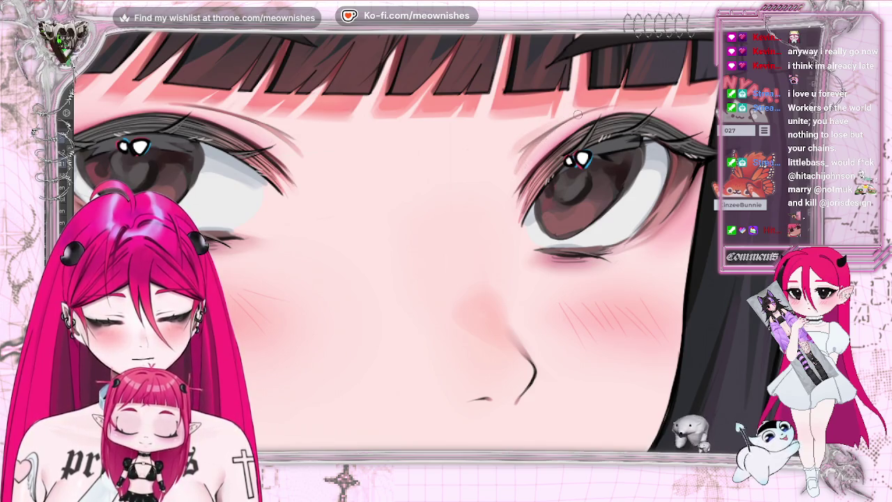
key(m)
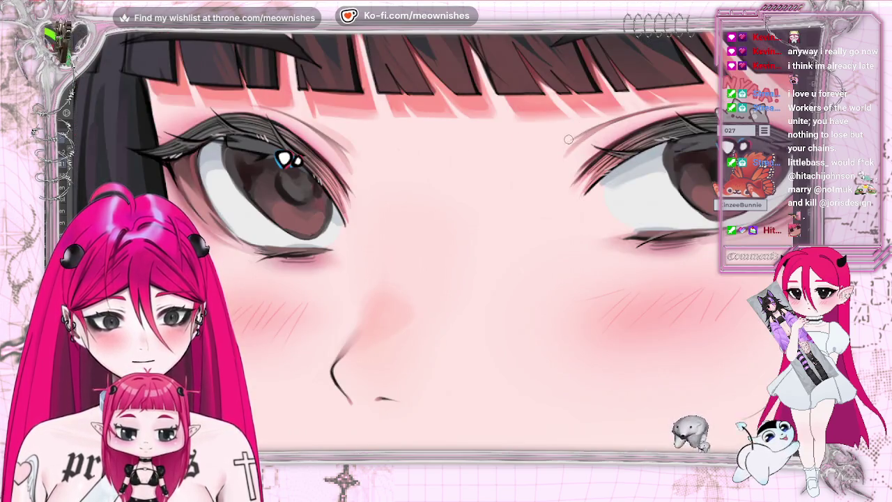
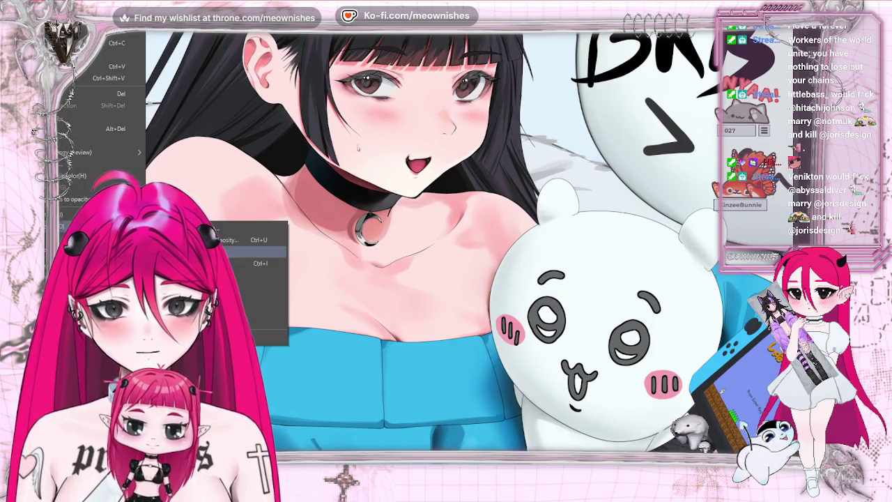
- Raise the illustration's saturation to 7 in Hue/Saturation/Luminosity and apply it
key(ctrl+u)
click(643, 314)
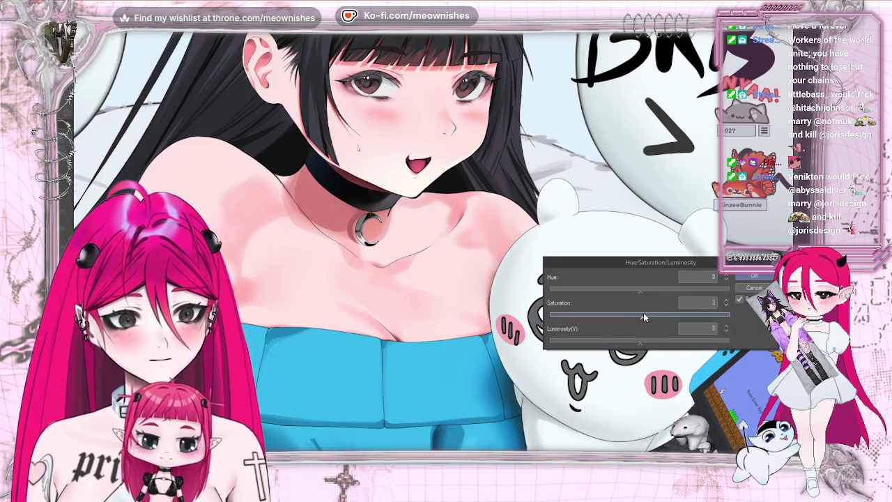
drag(643, 315, 647, 315)
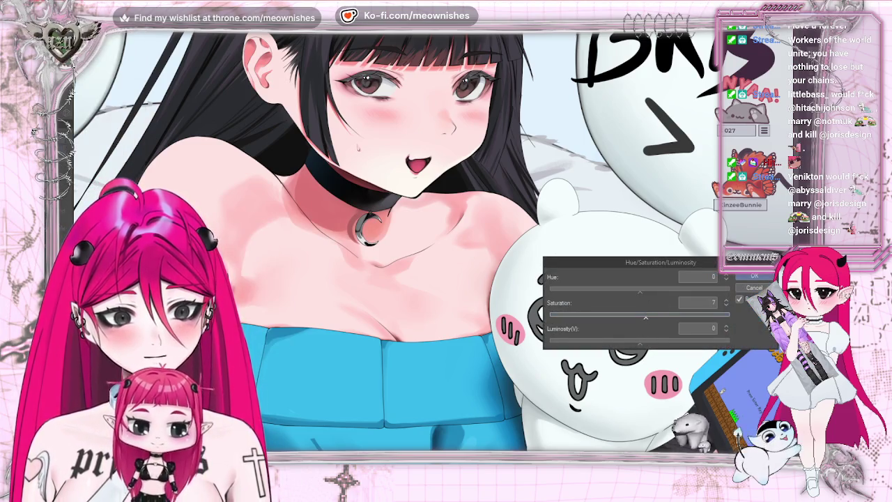
key(ctrl+0)
key(ctrl+minus)
key(ctrl+minus)
key(ctrl+minus)
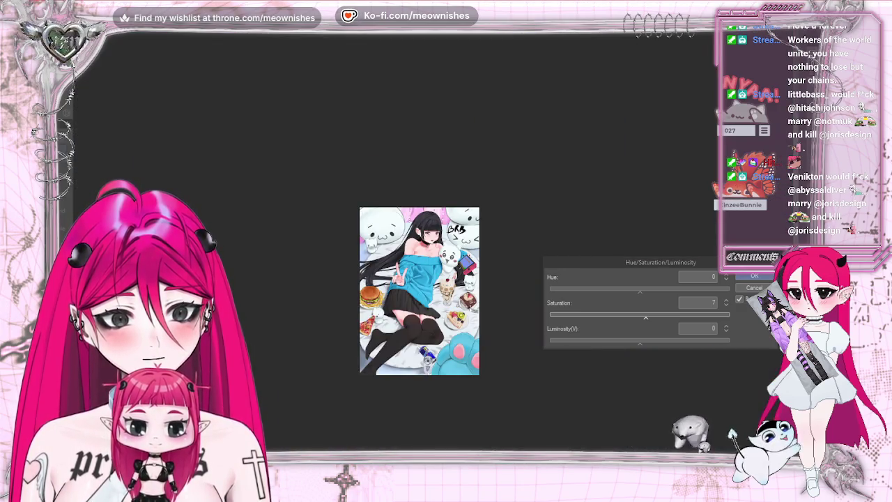
key(ctrl+alt+0)
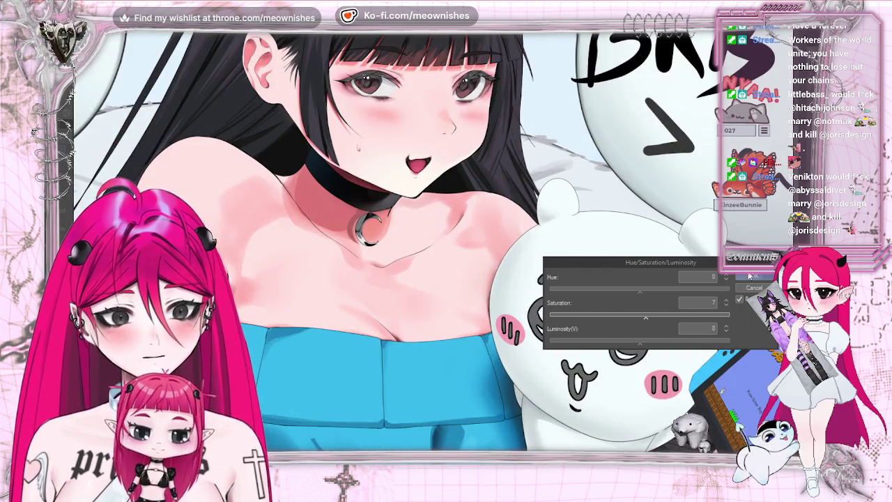
click(752, 276)
key(ctrl+plus)
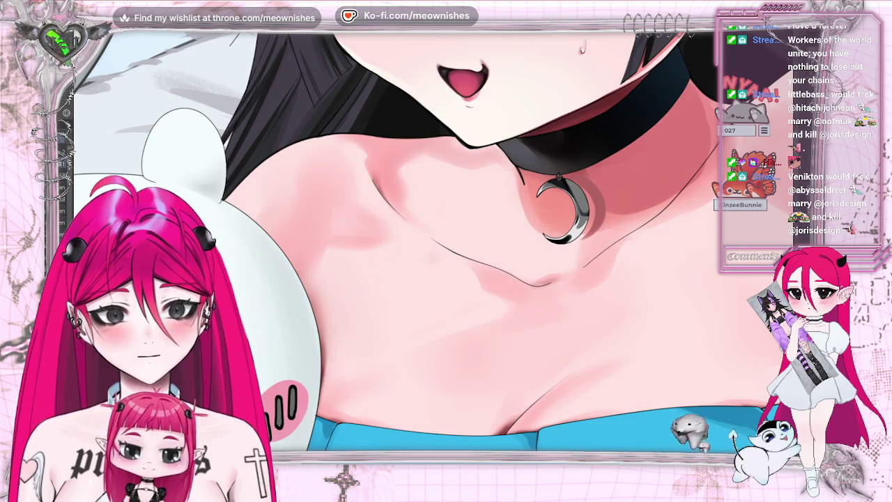
- Move the view from the collar pendant to a close-up of the girl's eye under her bangs
scroll(446, 240, down, 3)
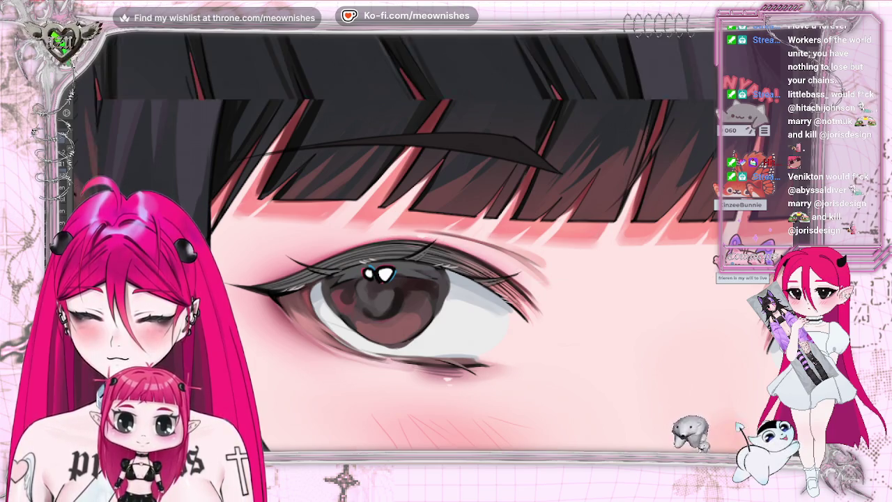
- Flip the view horizontally back and forth four times to compare the eye's symmetry
key(h)
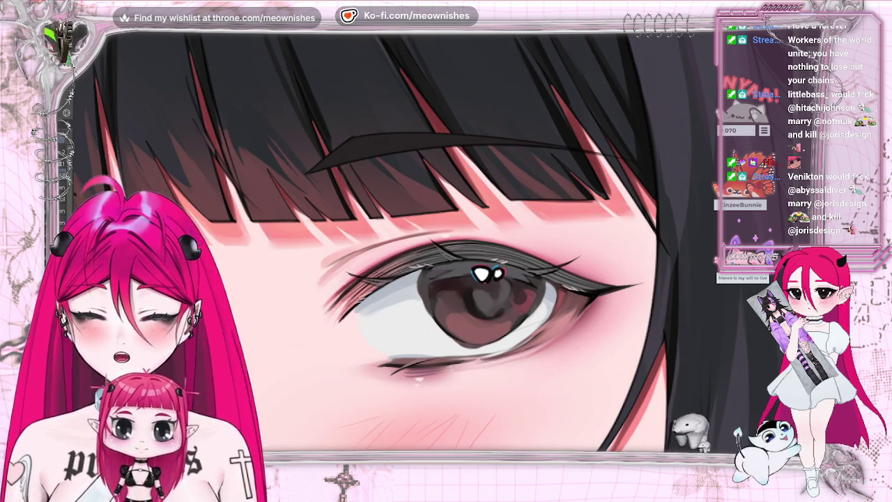
key(h)
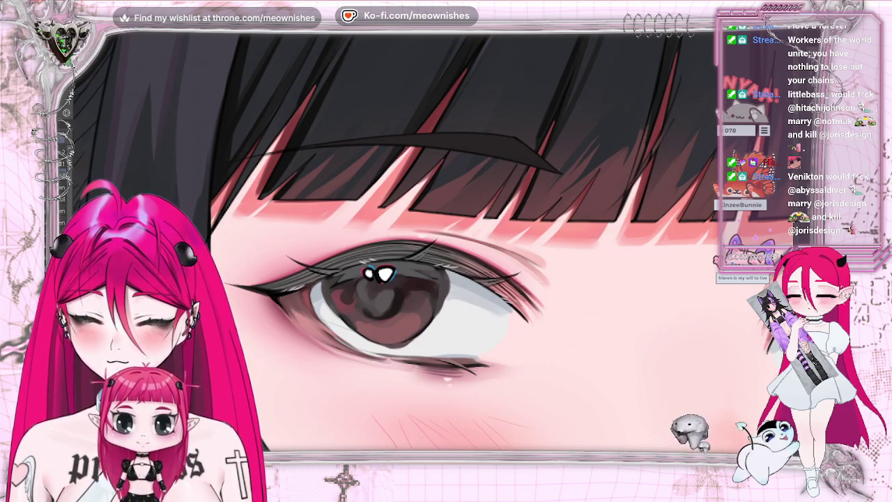
key(h)
key(h)
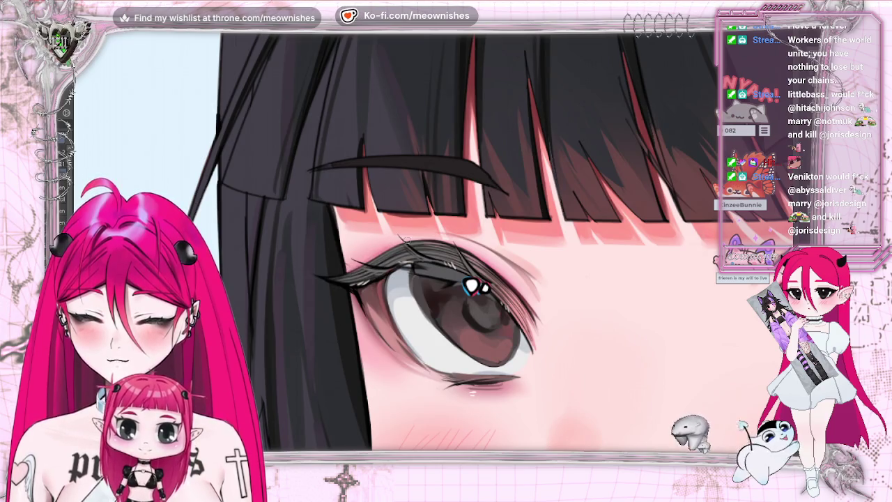
key(h)
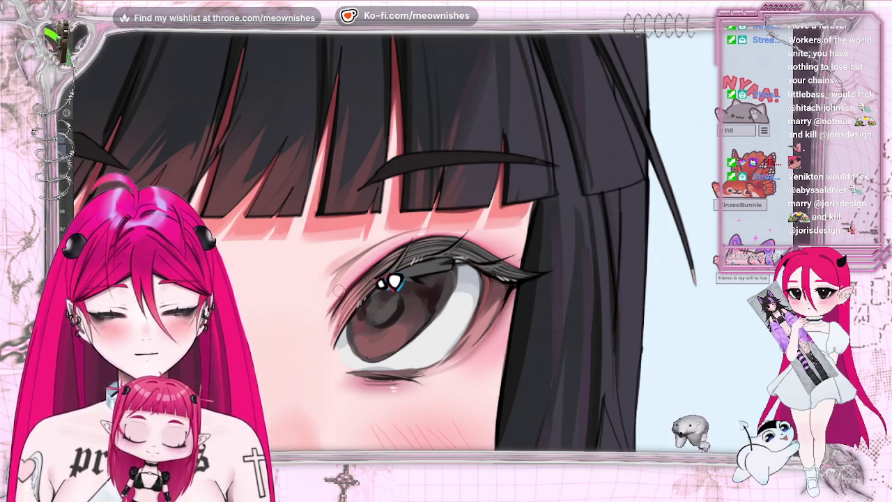
- Fit the illustration to the window, zoom in on the whole face, and mirror the view horizontally
scroll(432, 258, up, 5)
key(ctrl+0)
scroll(334, 264, up, 1)
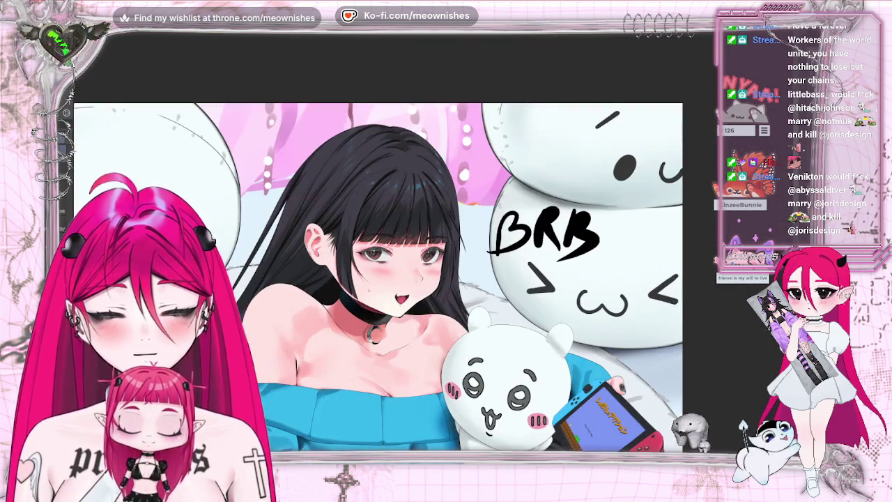
scroll(334, 265, up, 2)
scroll(334, 265, up, 2)
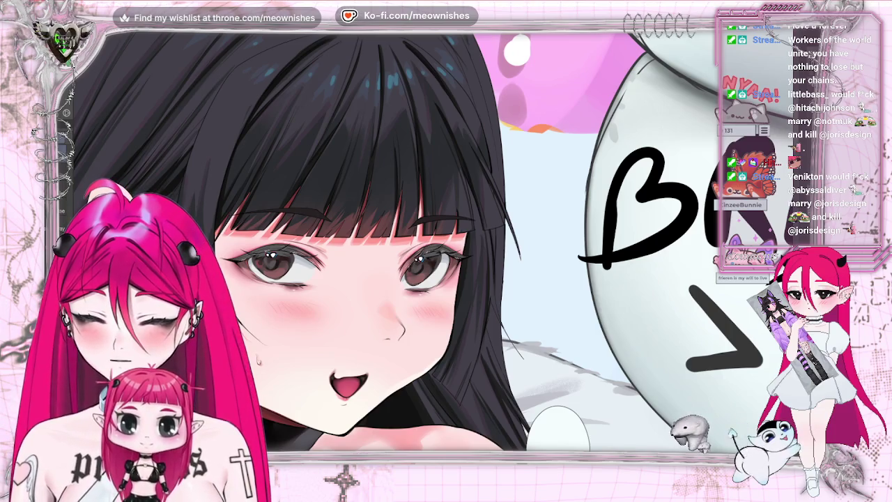
key(h)
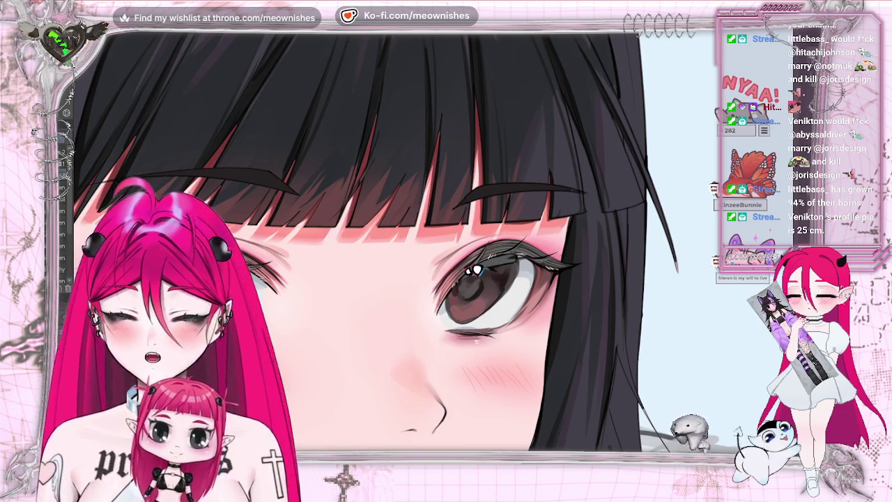
- Add a small dark mark under the right eye with the pen
click(476, 351)
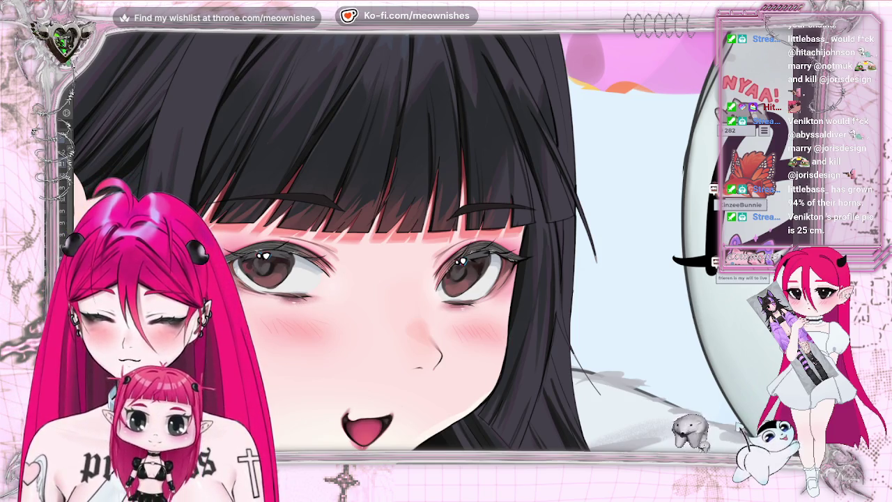
- Fit the full illustration in view, showing the girl, plush toys, food and BRB text
key(ctrl+0)
scroll(435, 245, up, 5)
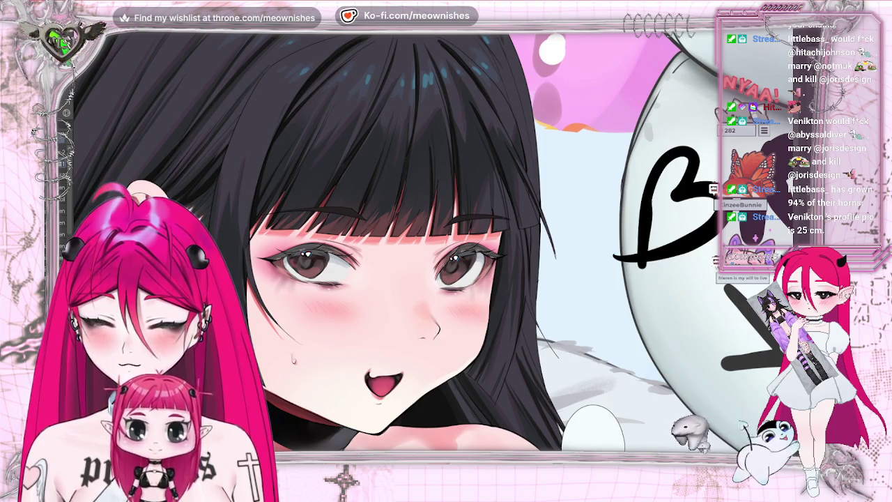
key(ctrl+0)
scroll(433, 249, down, 3)
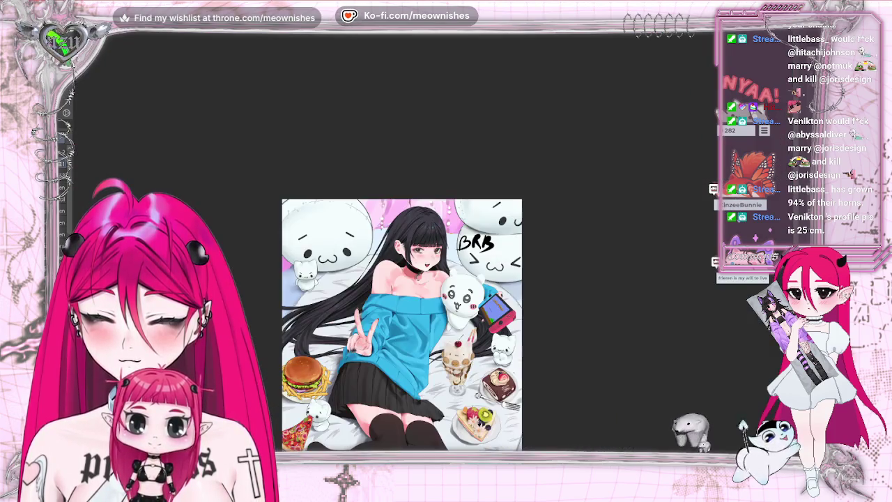
scroll(427, 241, up, 5)
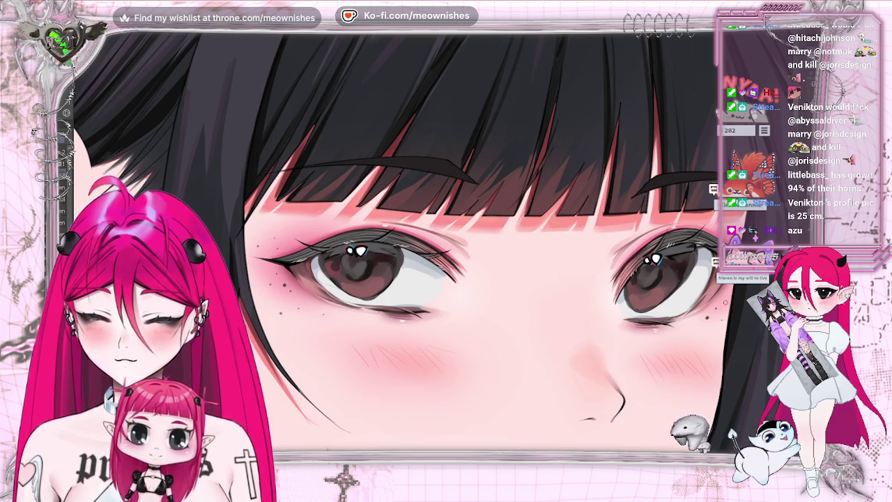
- Pan the view right across the girl's face
scroll(401, 245, right, 3)
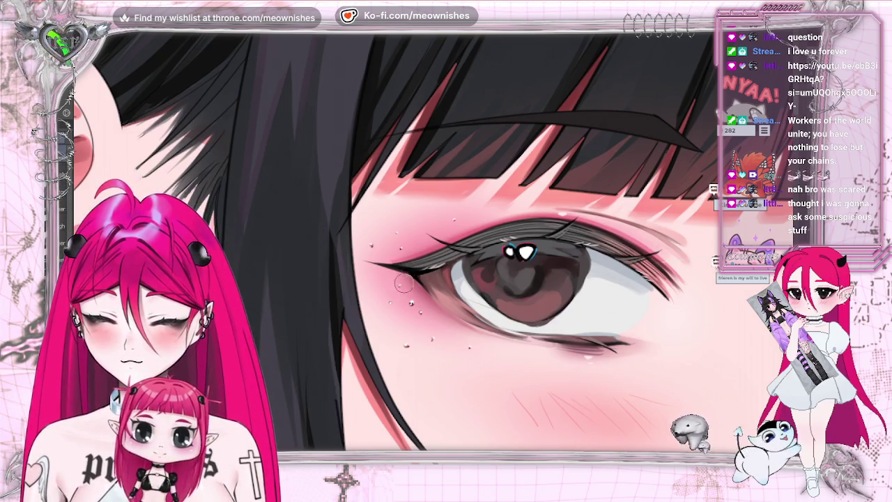
- Zoom out from the eye to see the girl's whole face
scroll(501, 271, down, 2)
scroll(501, 272, down, 2)
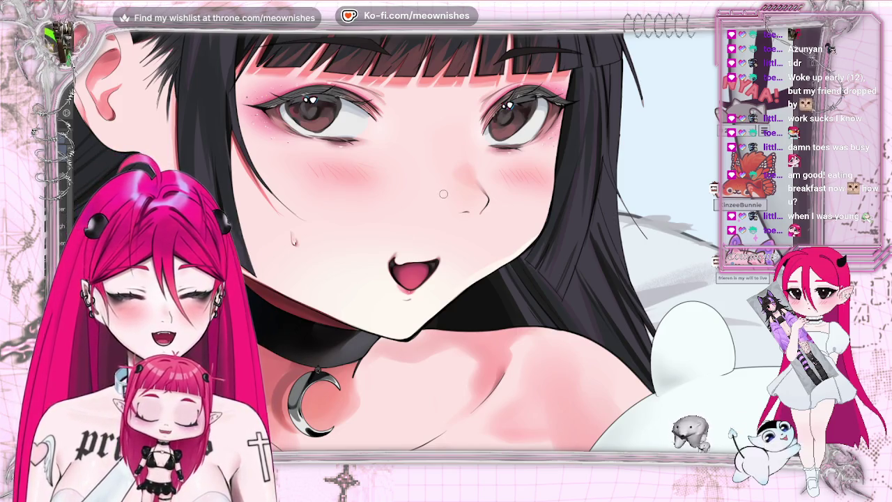
- Zoom in and flip the view vertically to check the face, then zoom back out
scroll(442, 196, up, 2)
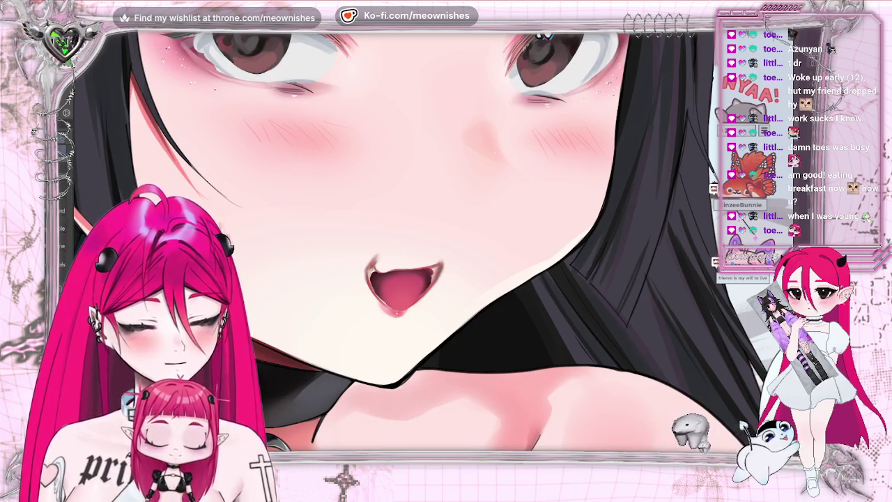
scroll(257, 221, up, 3)
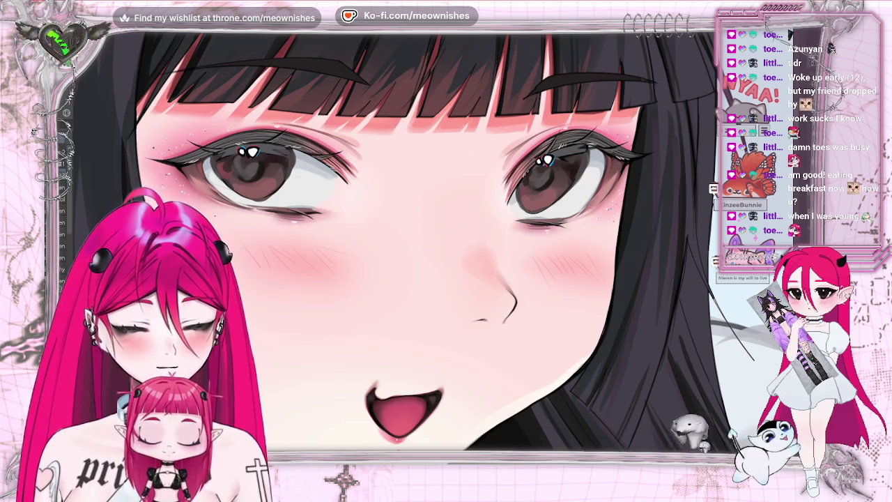
key(ctrl+shift+v)
key(ctrl+shift+v)
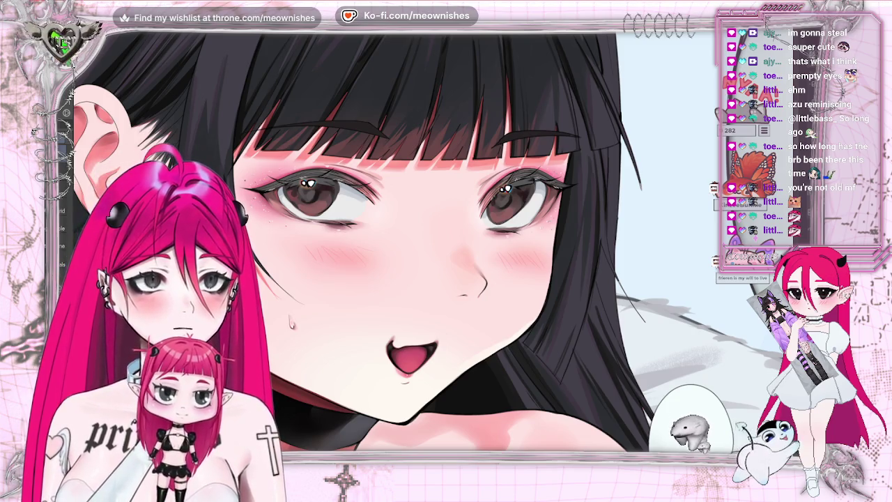
key(ctrl+minus)
key(ctrl+minus)
key(ctrl+minus)
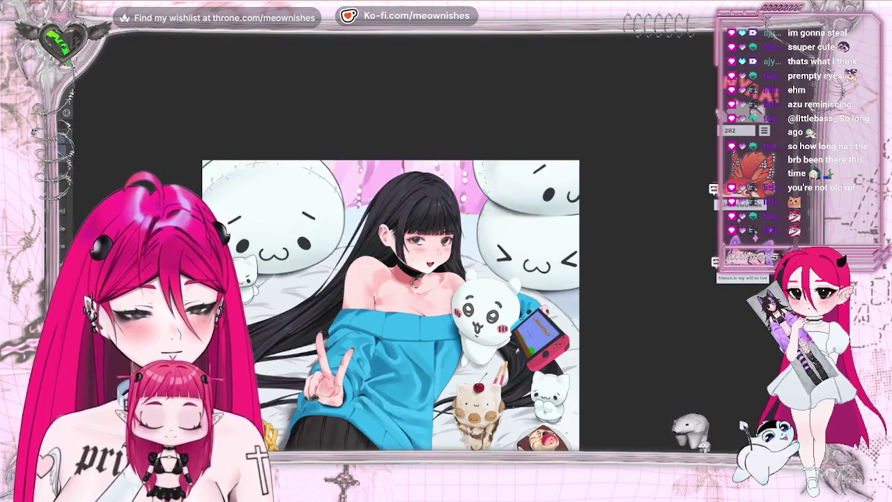
key(ctrl+minus)
key(ctrl+plus)
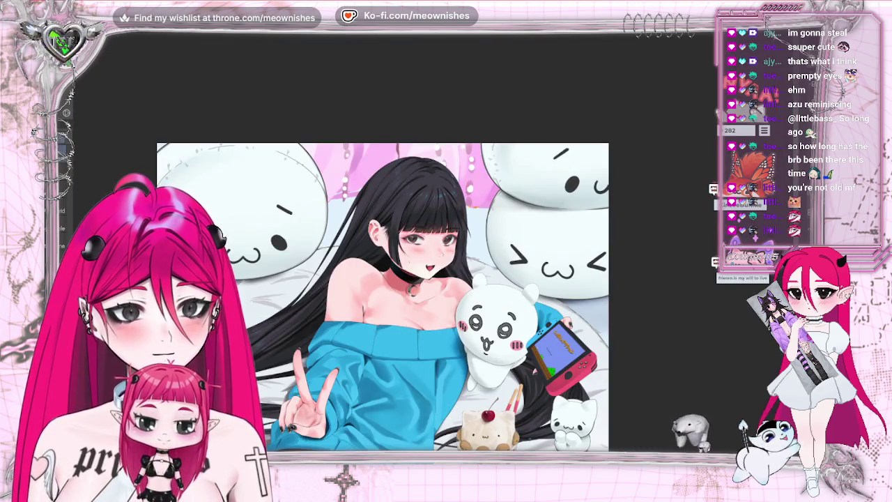
key(ctrl+minus)
key(ctrl+minus)
key(h)
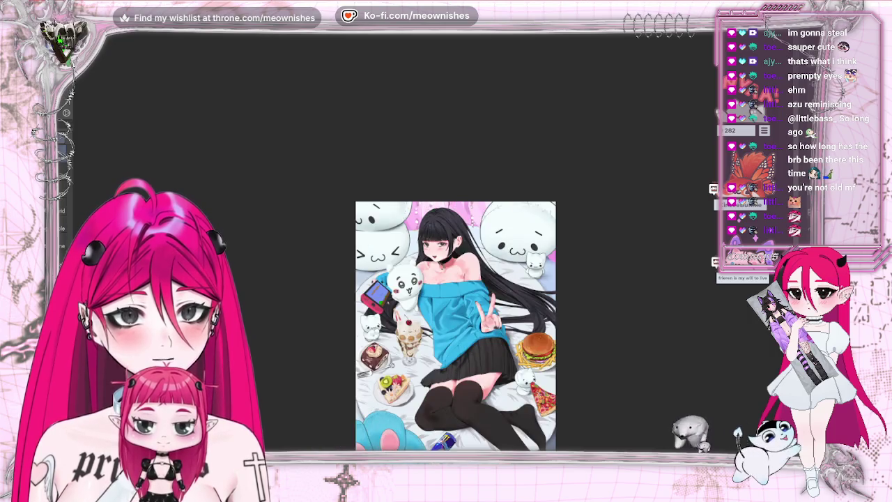
key(h)
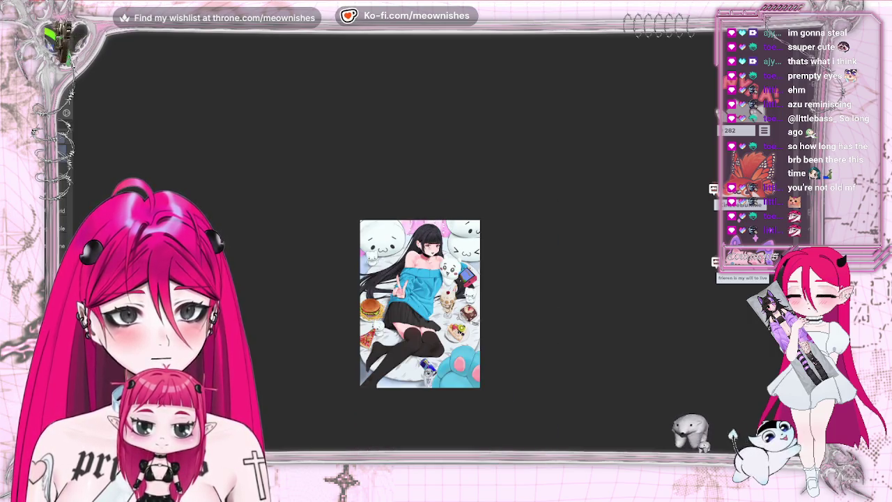
key(ctrl+plus)
key(ctrl+plus)
key(ctrl+plus)
key(ctrl+plus)
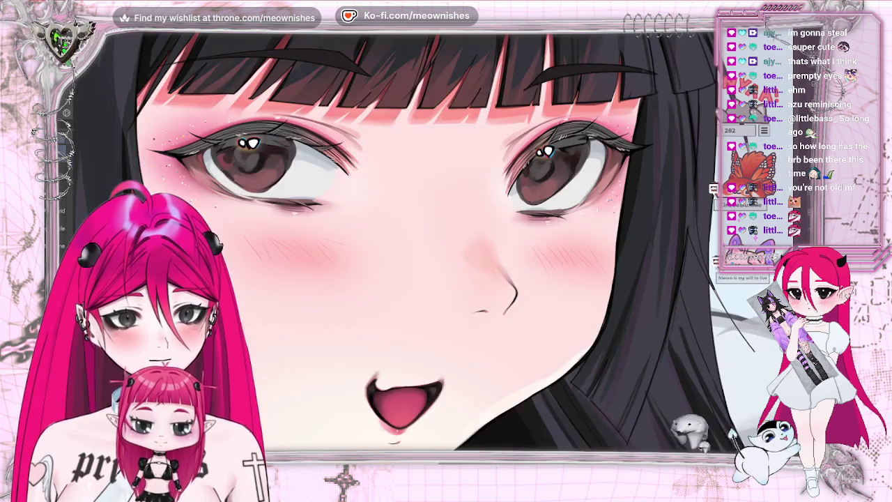
key(ctrl+plus)
key(ctrl+minus)
key(ctrl+minus)
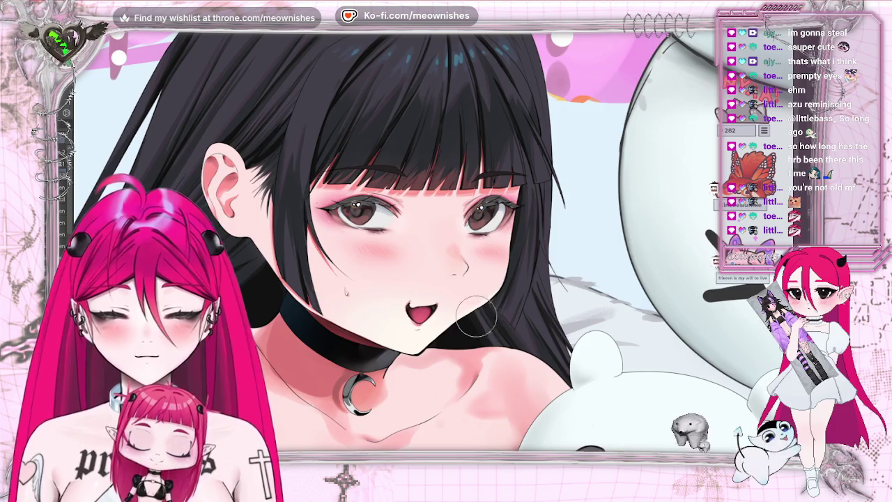
key(ctrl+0)
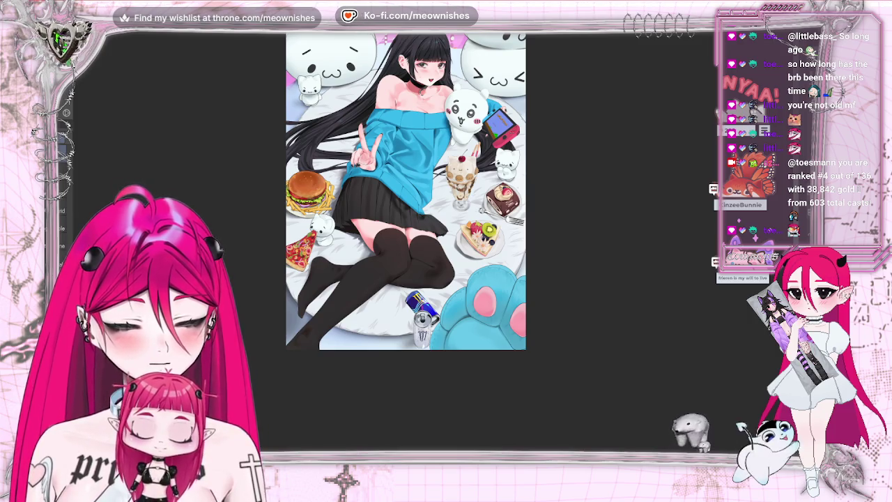
- Zoom in on the lower half with the skirt and food, and open the Edit menu
key(ctrl+minus)
key(ctrl+plus)
key(ctrl+plus)
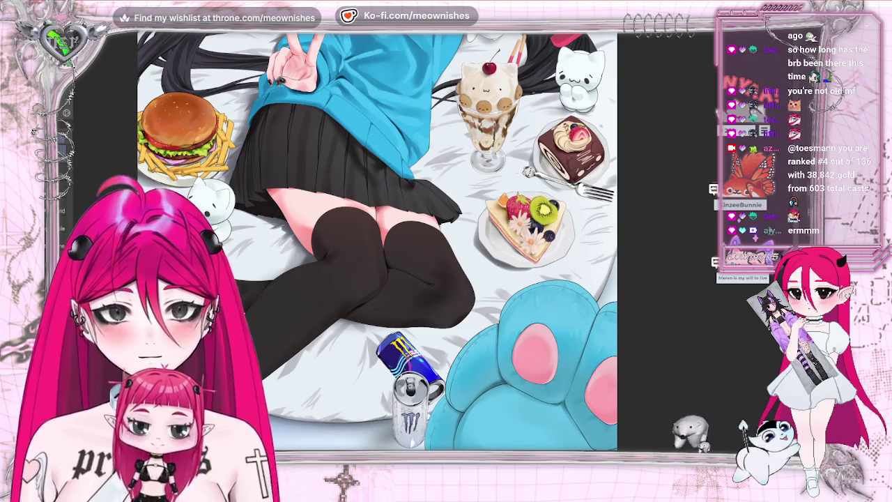
key(alt+e)
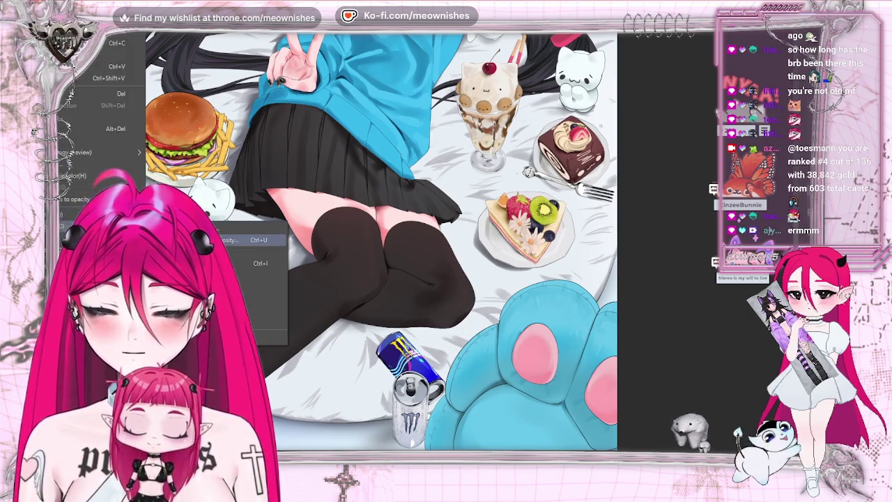
- Lighten the layer with Hue/Saturation/Luminosity, raising luminosity past 17 and saturation to 5
key(ctrl+u)
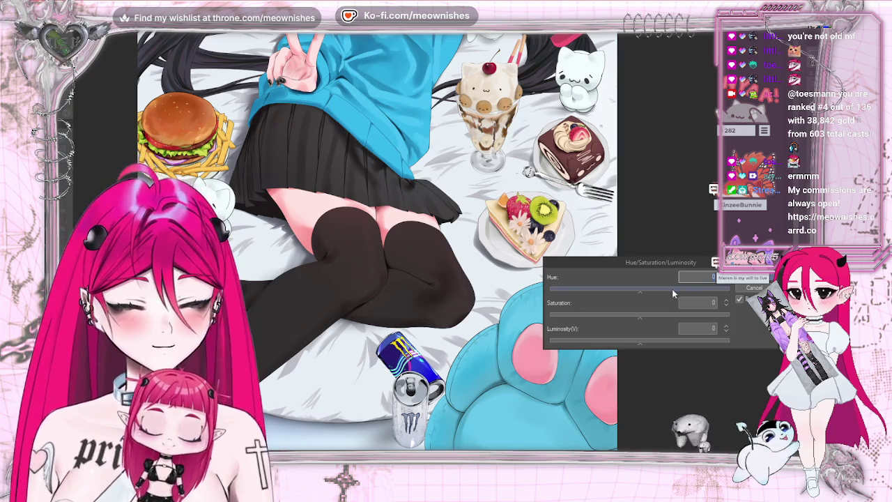
click(660, 343)
click(673, 342)
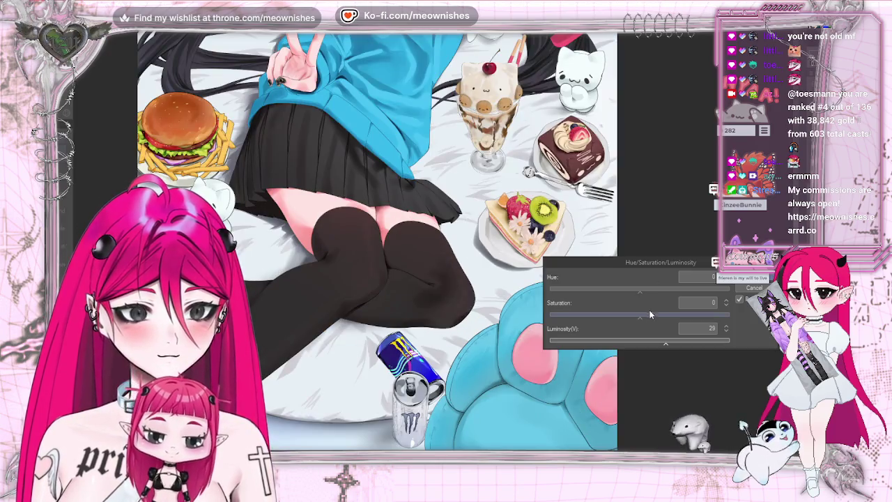
click(651, 314)
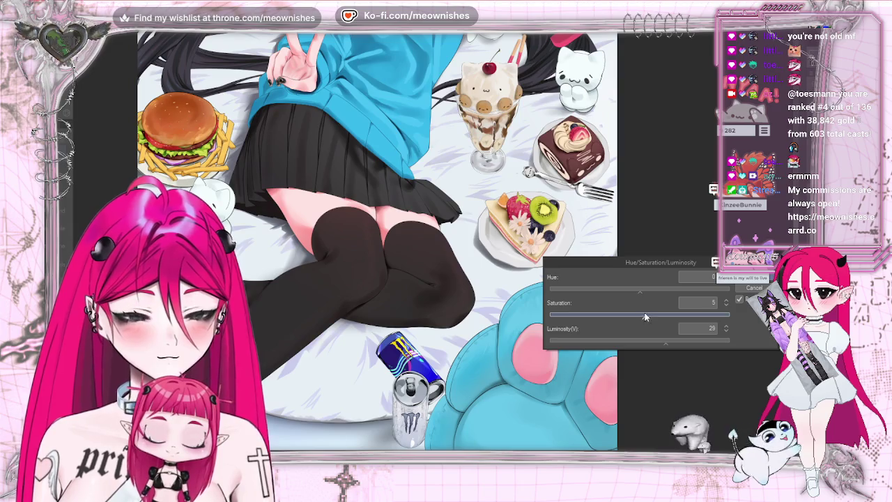
key(ctrl+0)
key(h)
key(h)
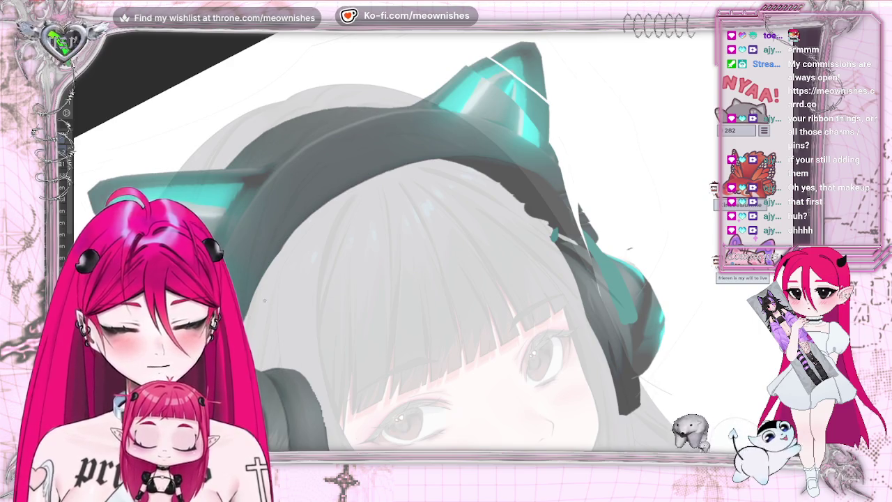
- Ink an outline along the headband's inner edge, redrawing the first attempt
drag(366, 177, 591, 236)
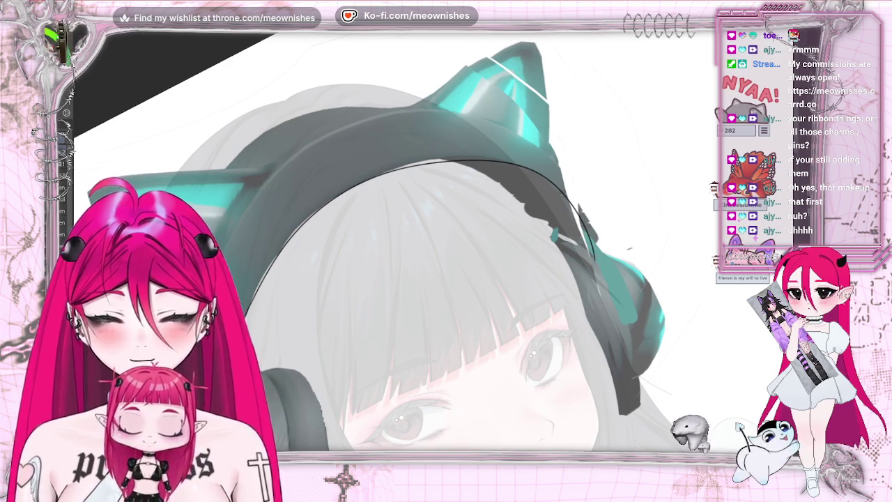
key(ctrl+z)
drag(360, 182, 489, 156)
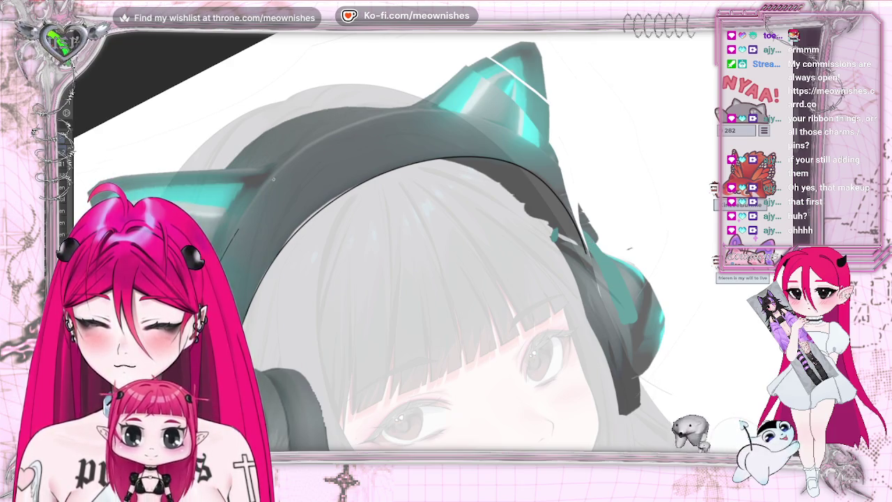
- Trace a thin dark line along the headband's top edge, undoing stray strokes
drag(408, 112, 477, 113)
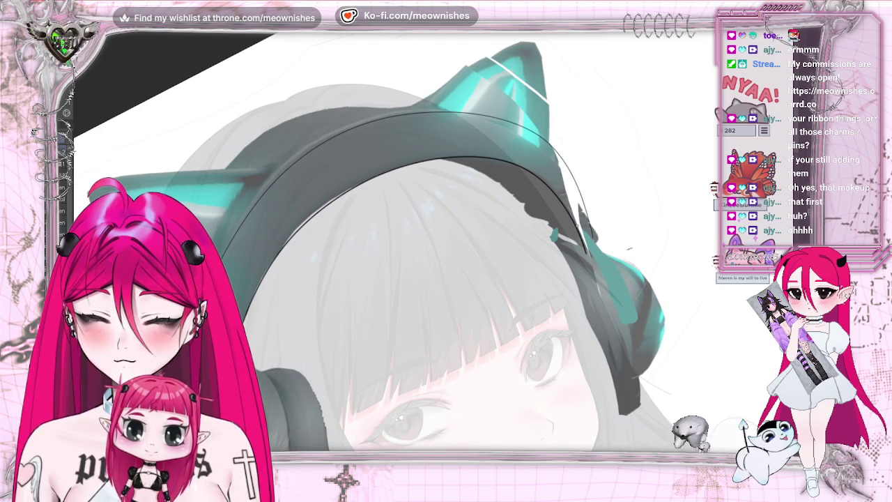
key(ctrl+z)
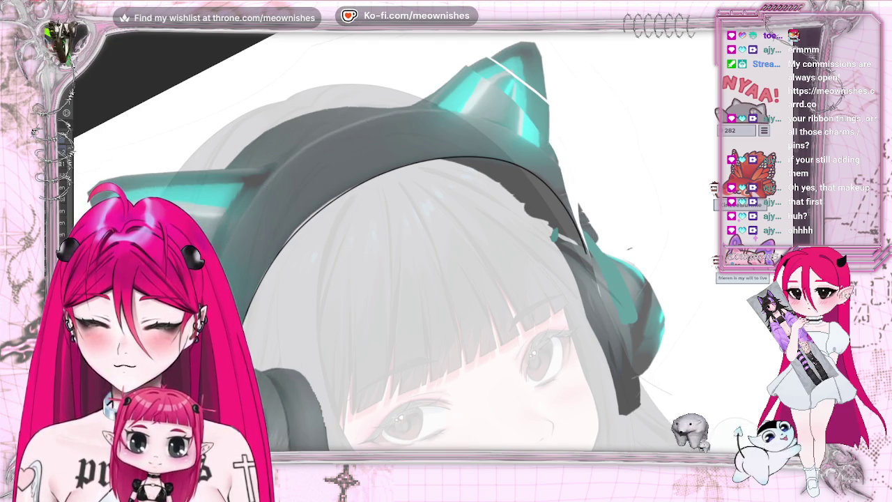
mouse_move(295, 156)
mouse_down()
mouse_move(451, 112)
mouse_move(561, 172)
mouse_up()
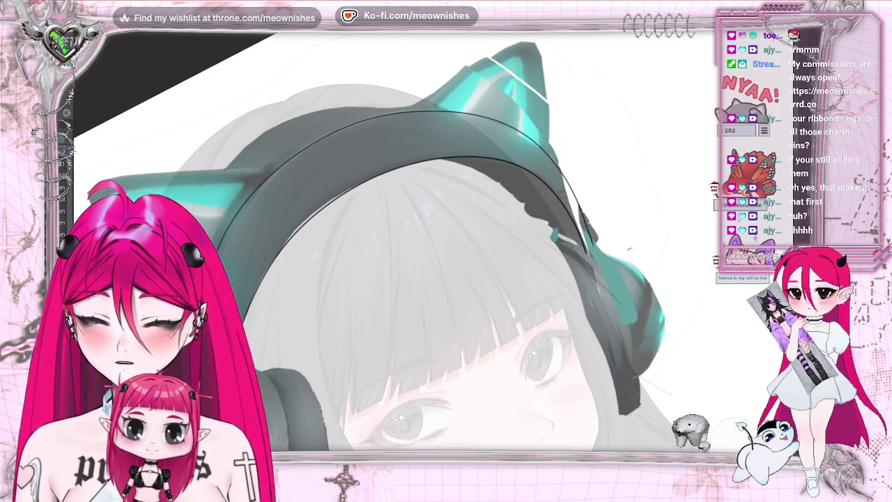
drag(279, 124, 389, 100)
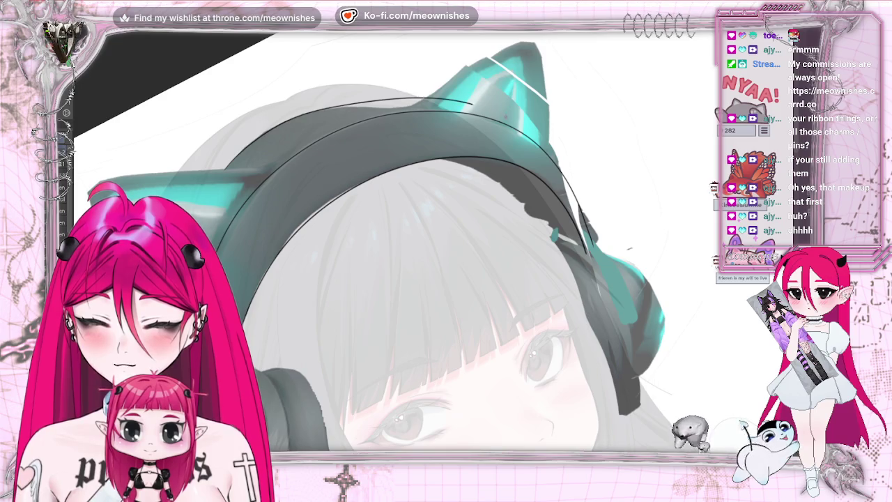
key(ctrl+z)
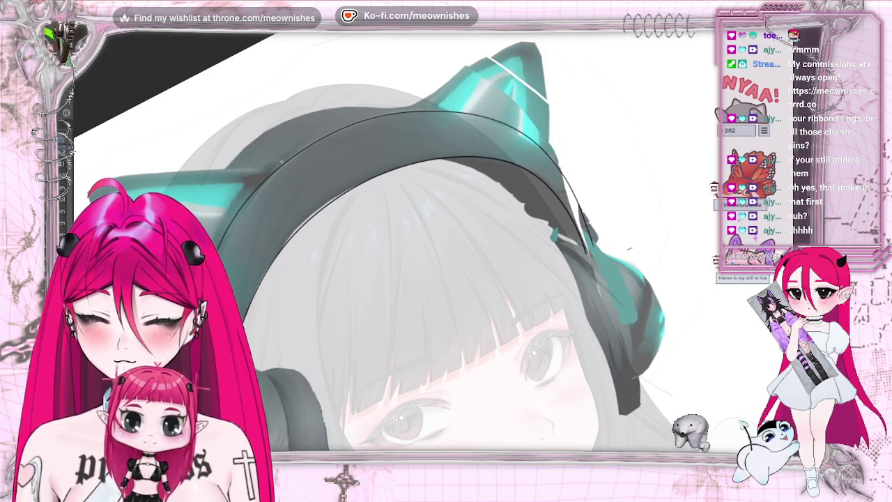
drag(349, 101, 496, 117)
key(ctrl+minus)
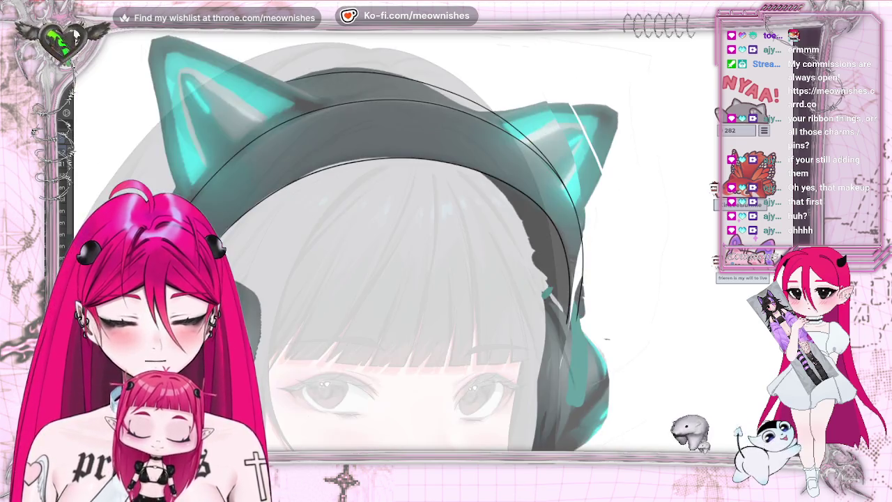
key(ctrl+minus)
key(ctrl+minus)
key(ctrl+plus)
key(ctrl+plus)
key(ctrl+plus)
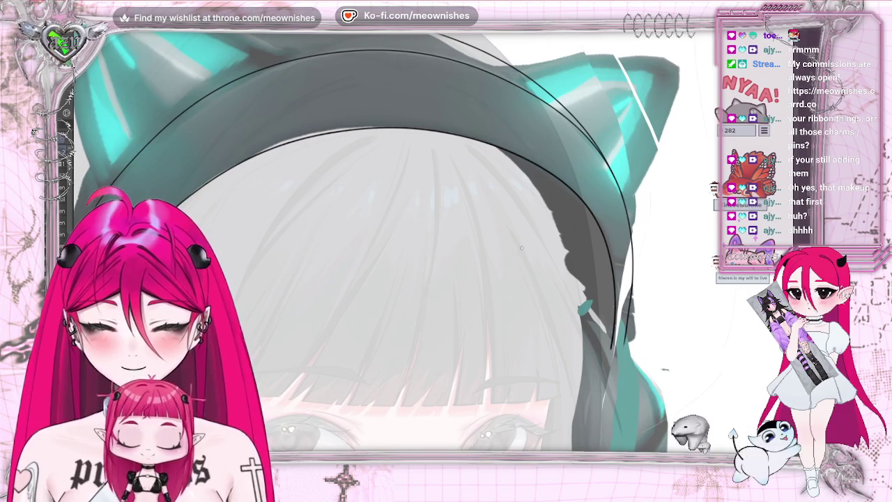
scroll(666, 369, left, 5)
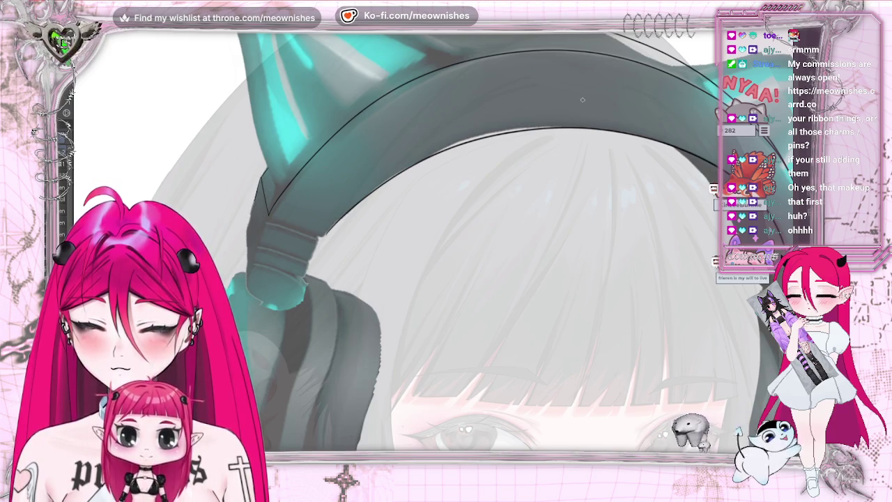
key(h)
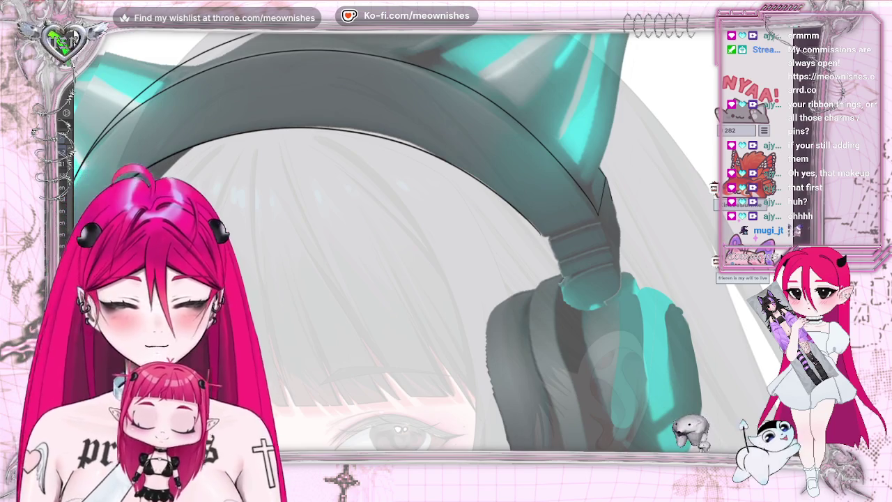
key(m)
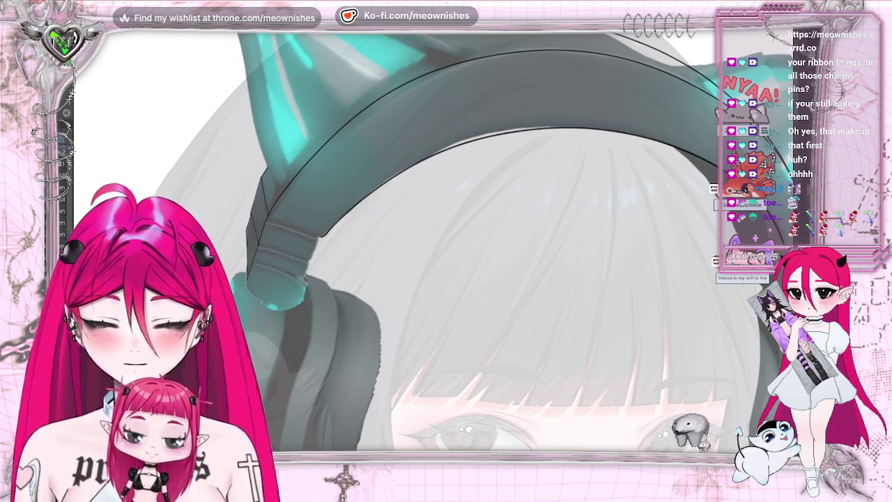
scroll(398, 163, down, 2)
key(m)
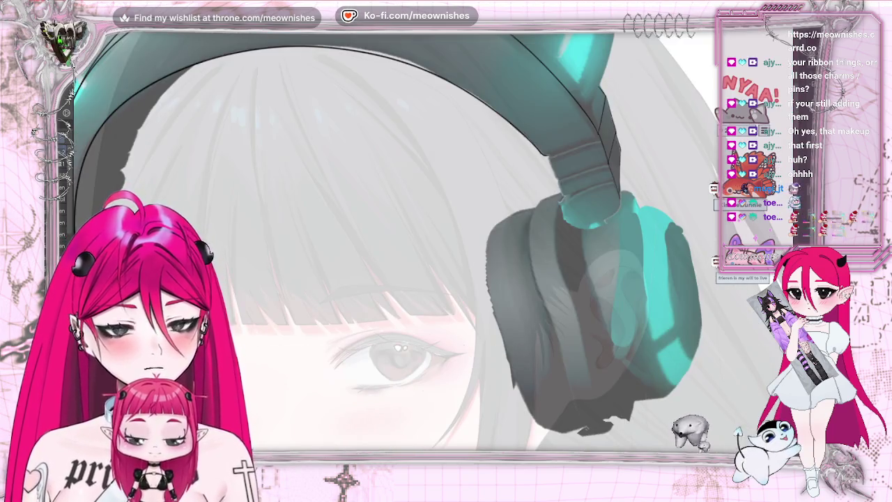
key(m)
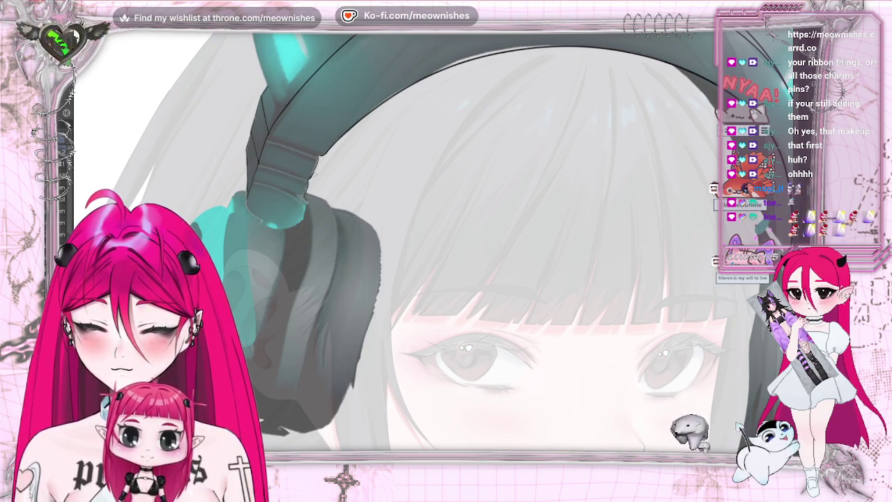
key(m)
key(m)
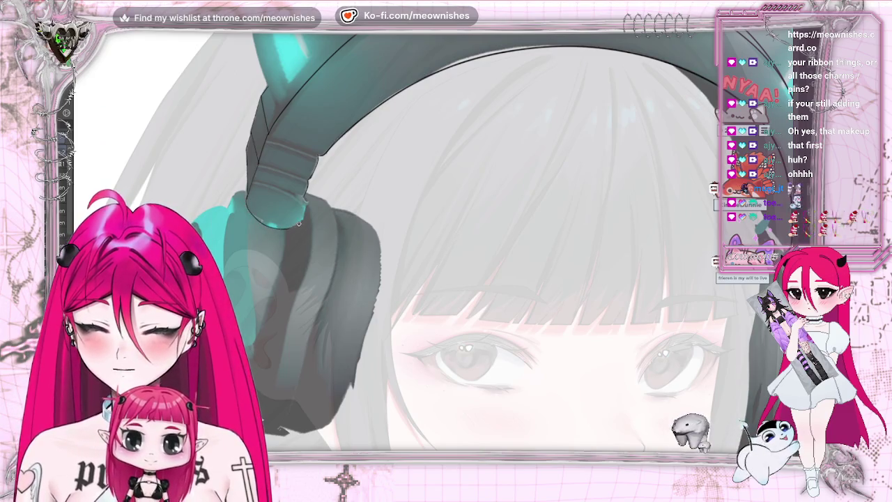
scroll(325, 168, down, 3)
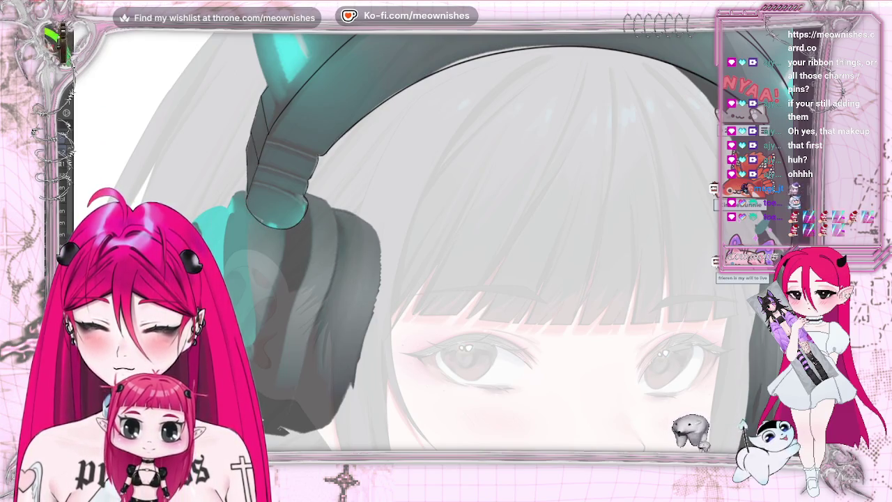
scroll(418, 209, down, 3)
scroll(637, 267, down, 2)
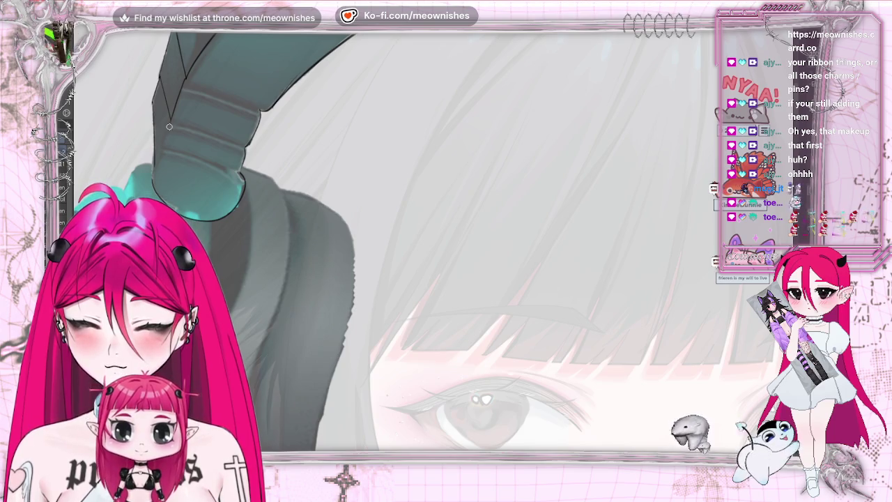
drag(170, 120, 154, 177)
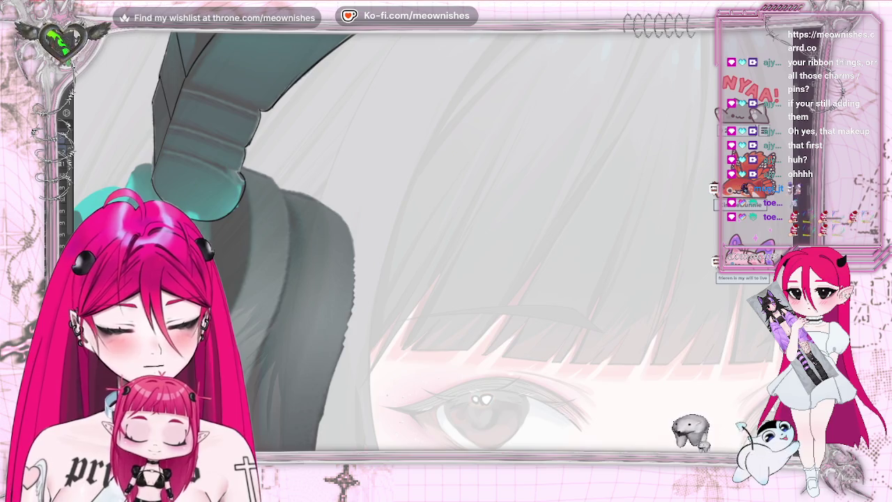
- Mirror the canvas and bring the headphone strap to the centre of view
key(m)
drag(530, 244, 348, 244)
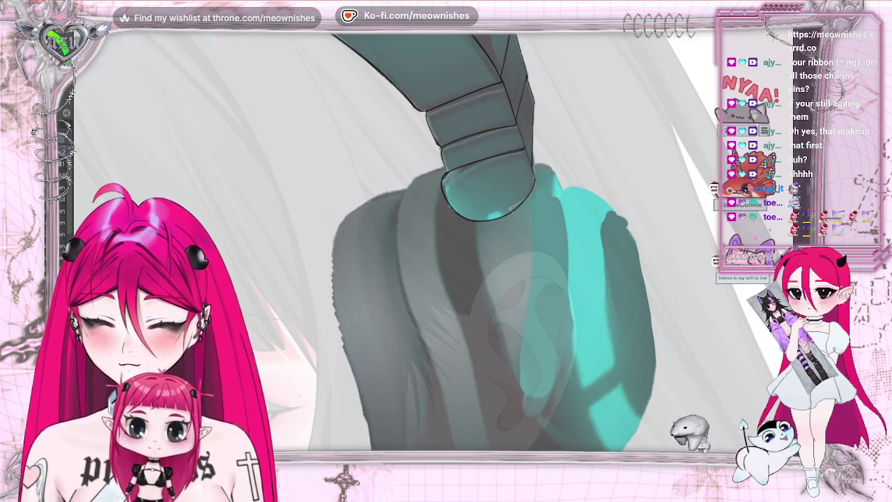
- Draw a short dark hatch line along the hair edge just beneath the headphone band
scroll(446, 264, down, 2)
scroll(446, 265, down, 2)
scroll(446, 265, down, 2)
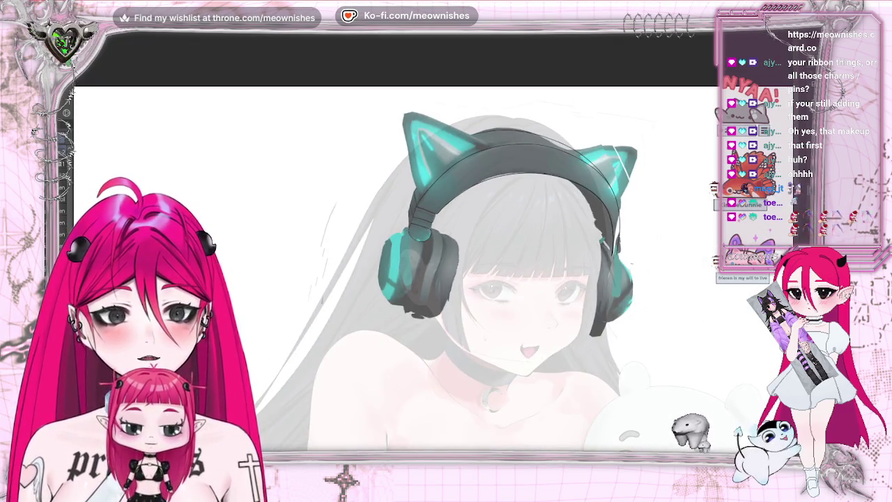
scroll(446, 264, up, 2)
scroll(446, 265, up, 2)
scroll(446, 265, down, 3)
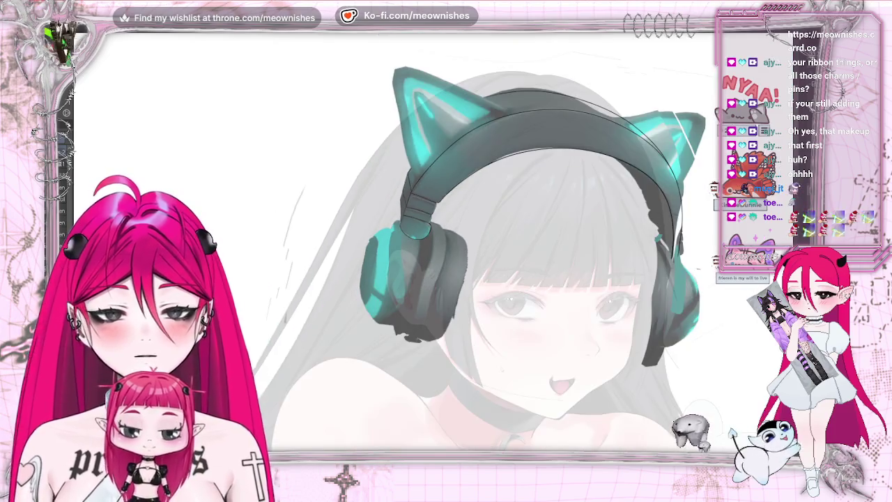
scroll(591, 417, up, 2)
scroll(591, 417, up, 2)
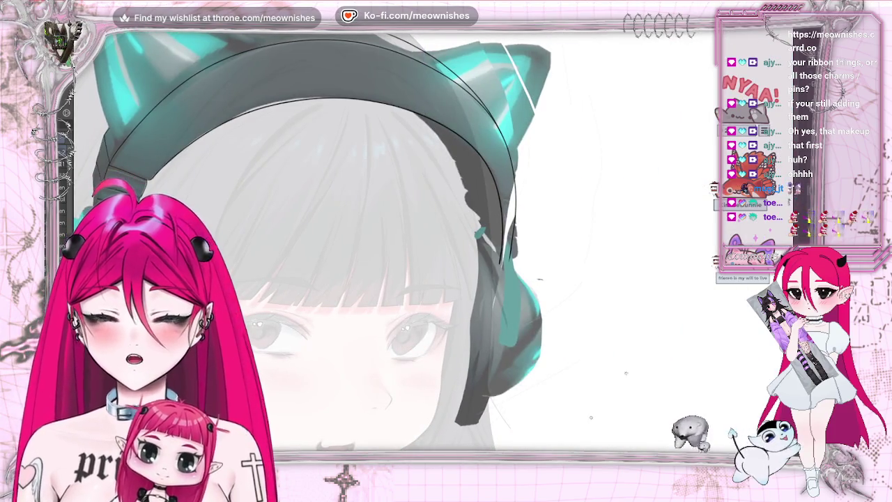
key(h)
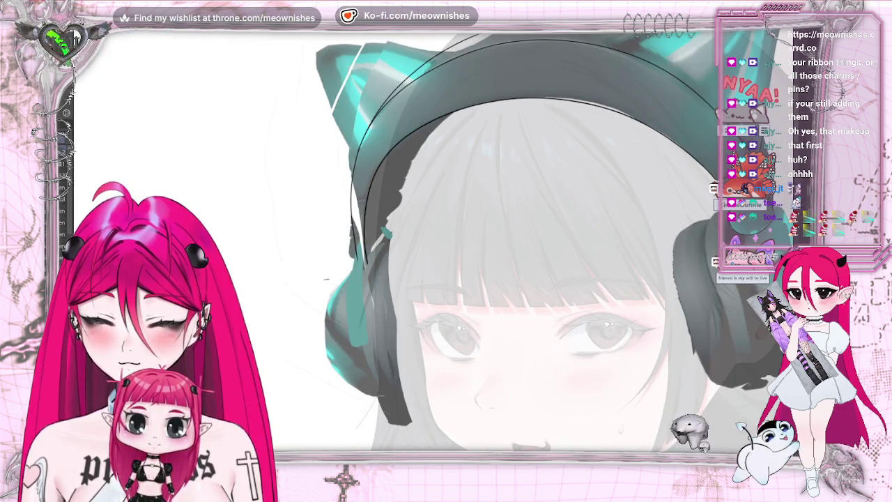
scroll(419, 216, up, 2)
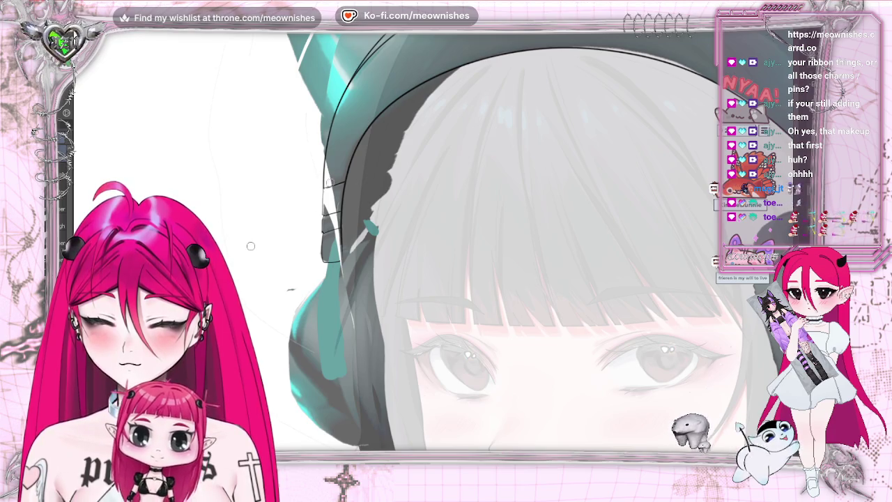
drag(341, 182, 324, 185)
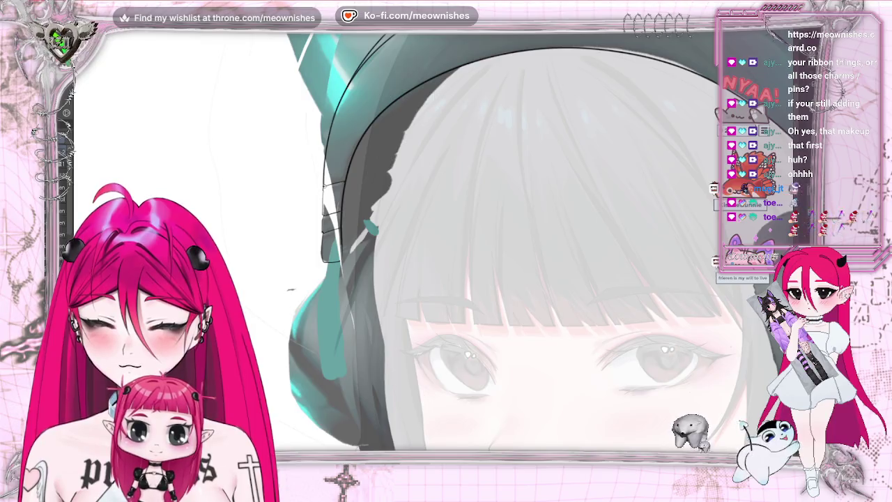
scroll(418, 242, up, 3)
scroll(418, 242, up, 3)
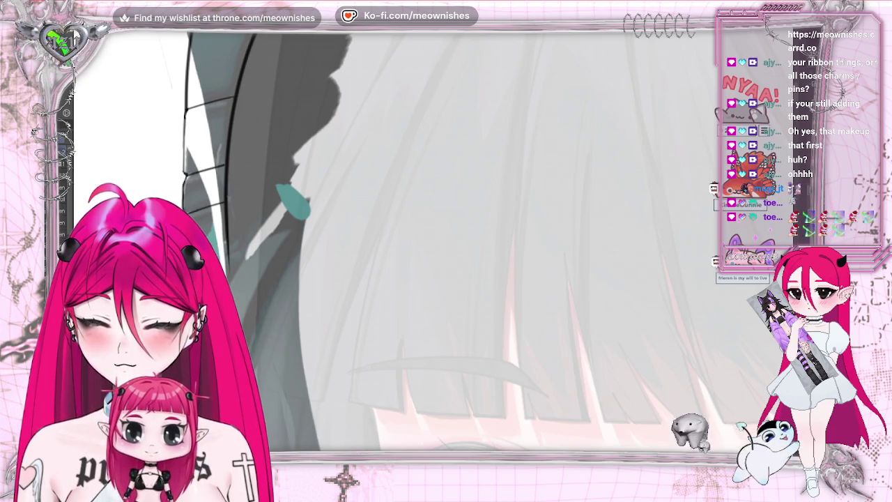
scroll(394, 241, down, 3)
scroll(394, 241, down, 3)
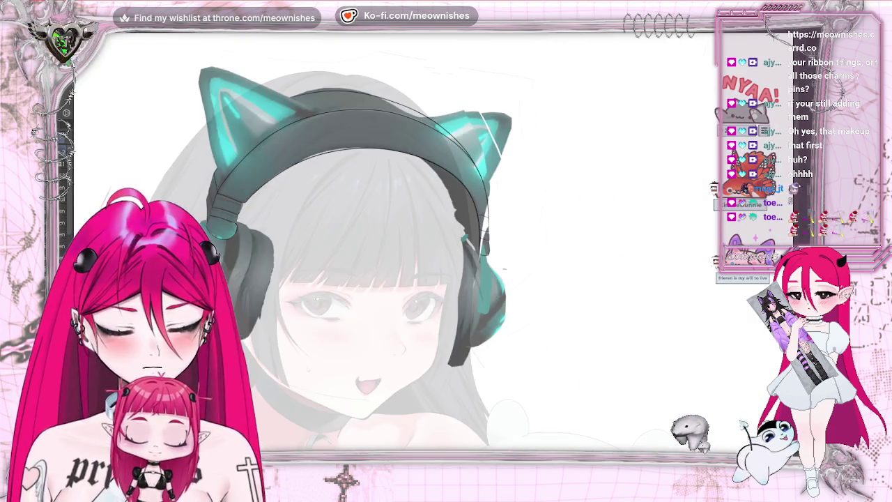
scroll(394, 264, down, 2)
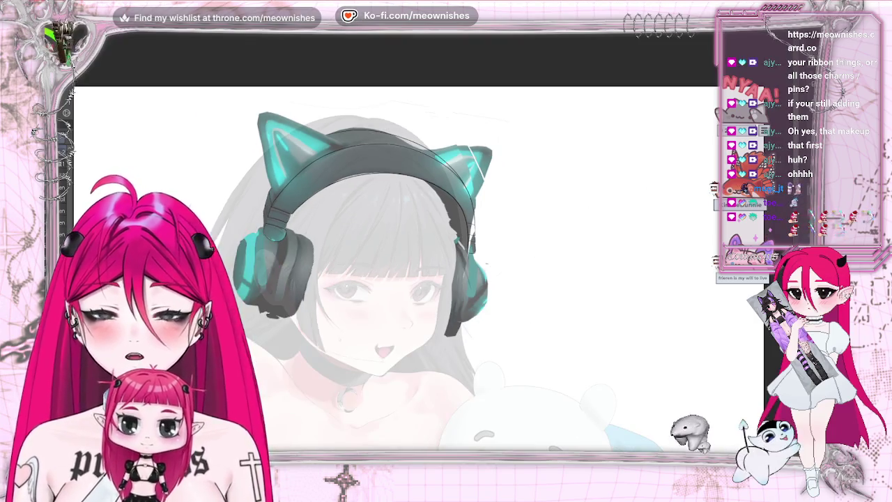
scroll(485, 264, up, 1)
scroll(486, 263, up, 2)
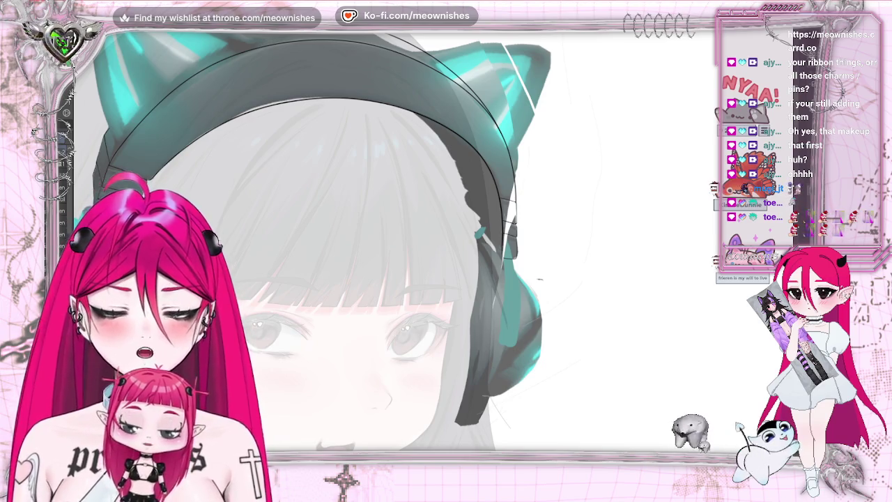
key(h)
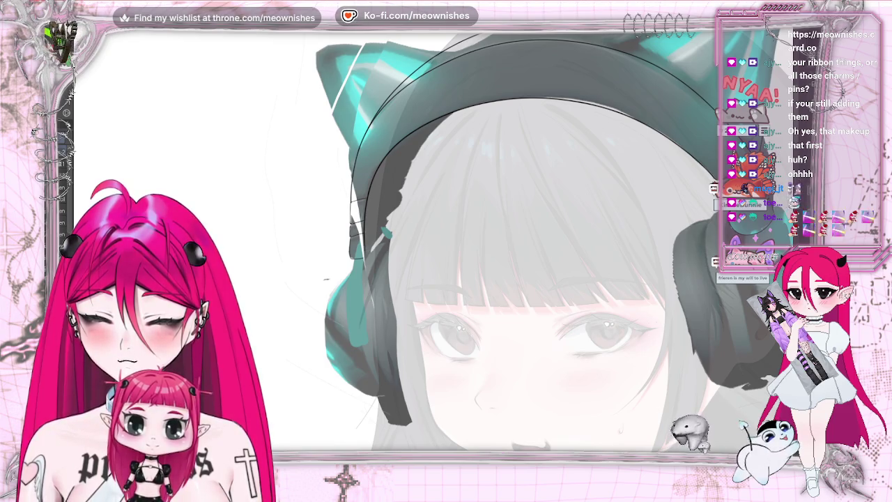
scroll(529, 240, down, 3)
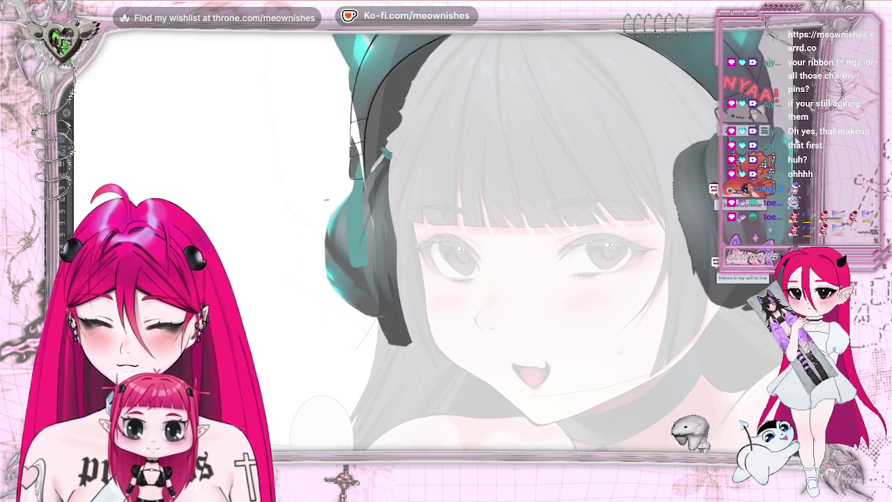
scroll(530, 241, up, 2)
scroll(529, 241, up, 2)
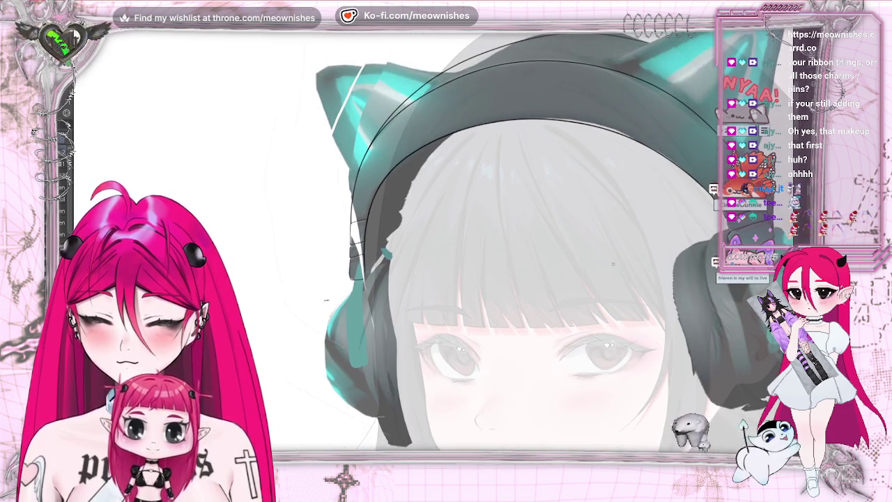
scroll(460, 241, right, 3)
scroll(459, 241, right, 1)
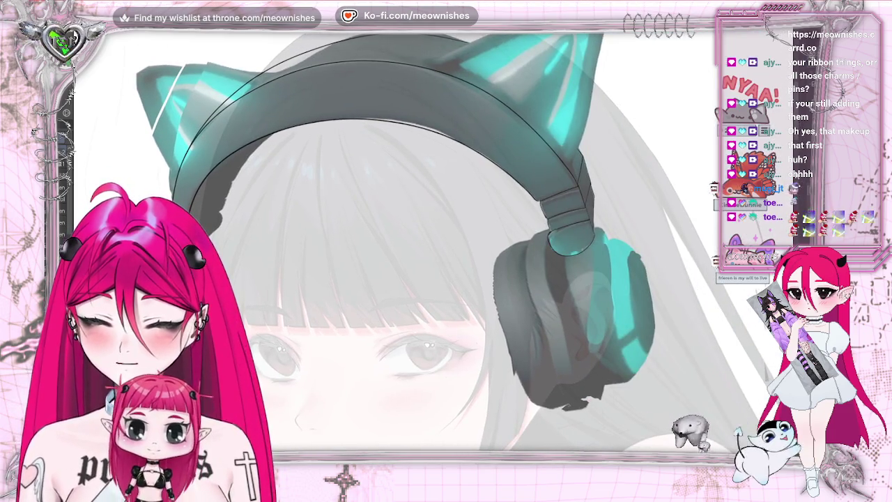
scroll(486, 137, up, 3)
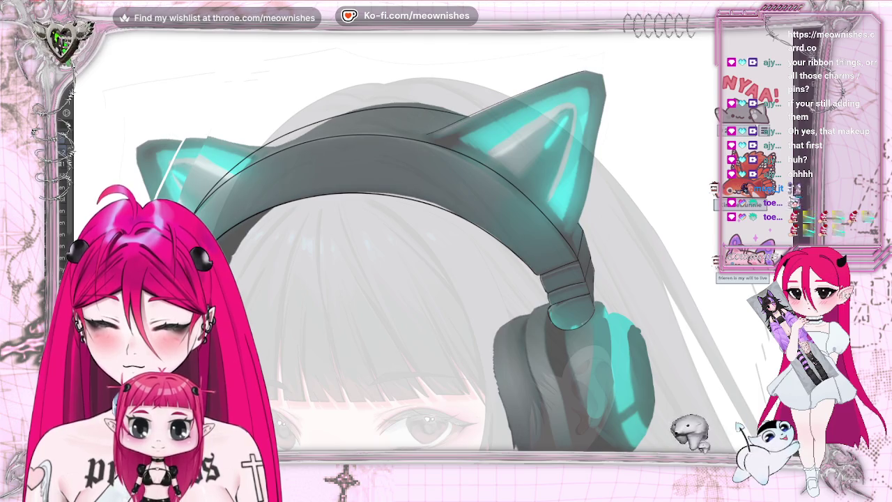
- Outline the right cat ear's top edge, flipping the canvas to check its shape
mouse_move(428, 132)
mouse_down()
mouse_move(591, 70)
mouse_move(591, 167)
mouse_move(570, 236)
mouse_up()
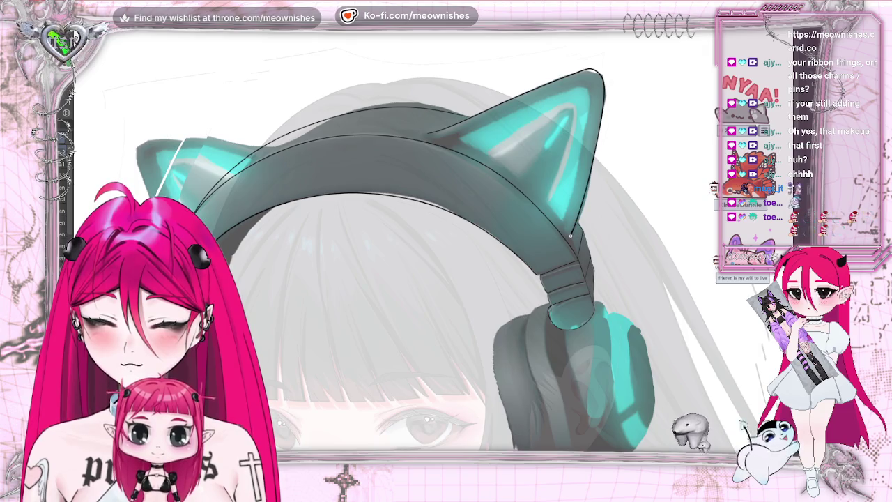
key(m)
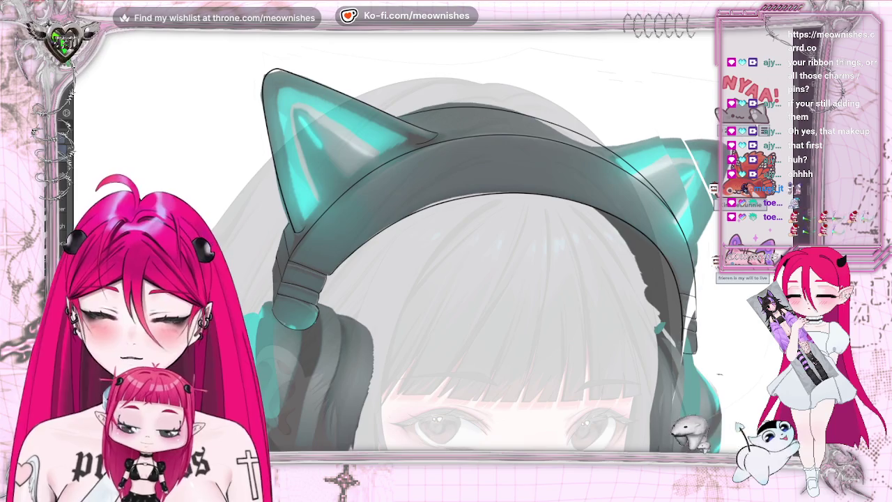
key(h)
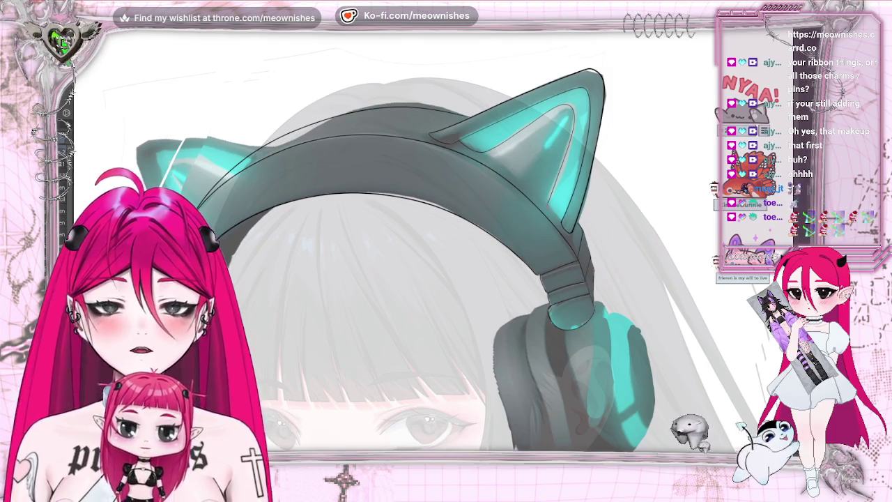
key(h)
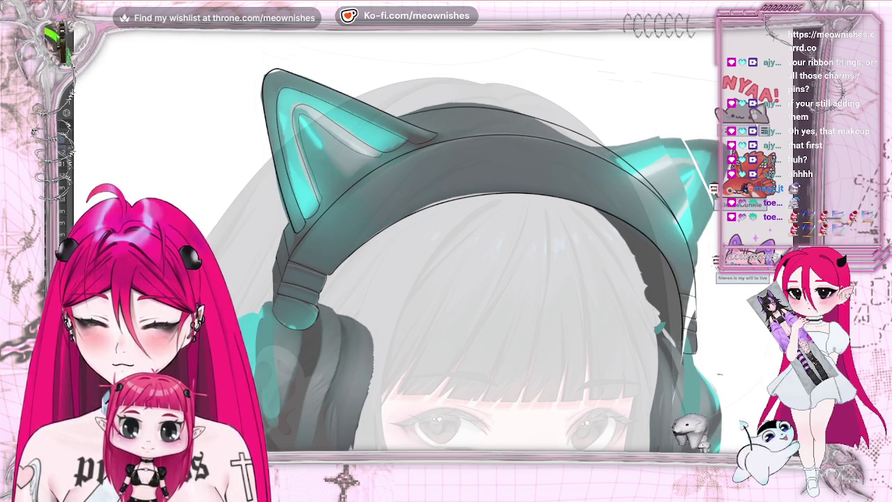
scroll(446, 244, down, 2)
scroll(592, 209, up, 4)
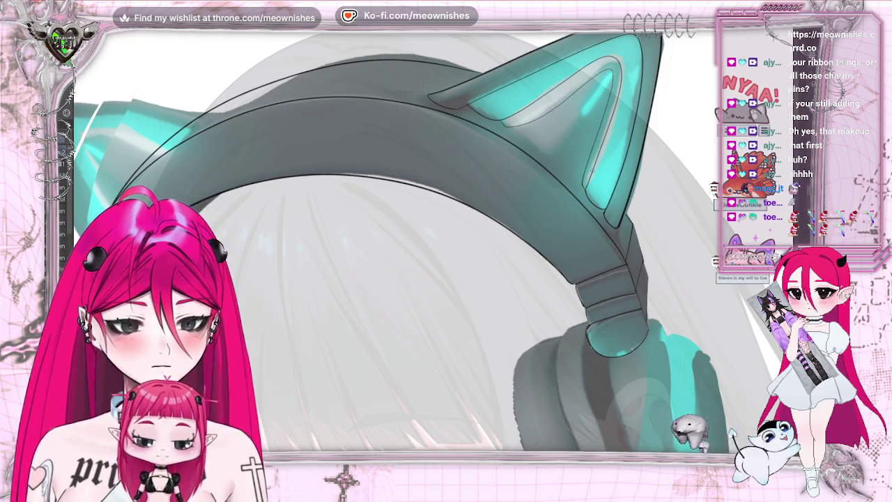
key(h)
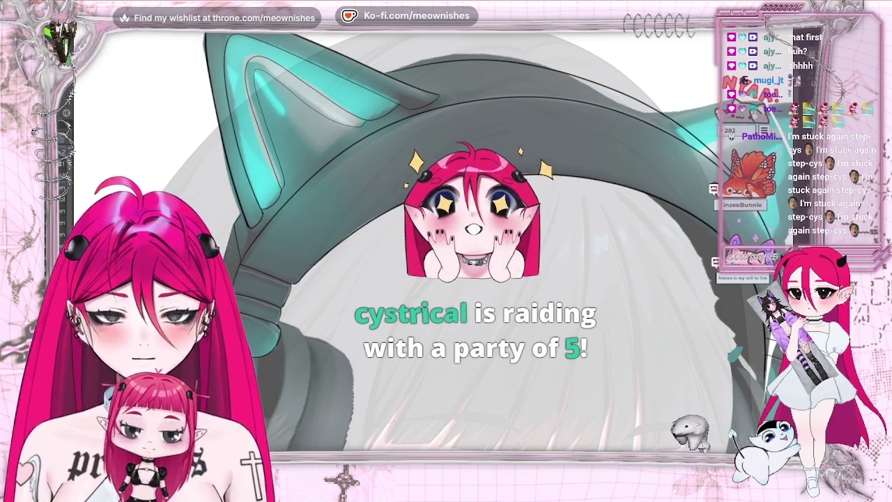
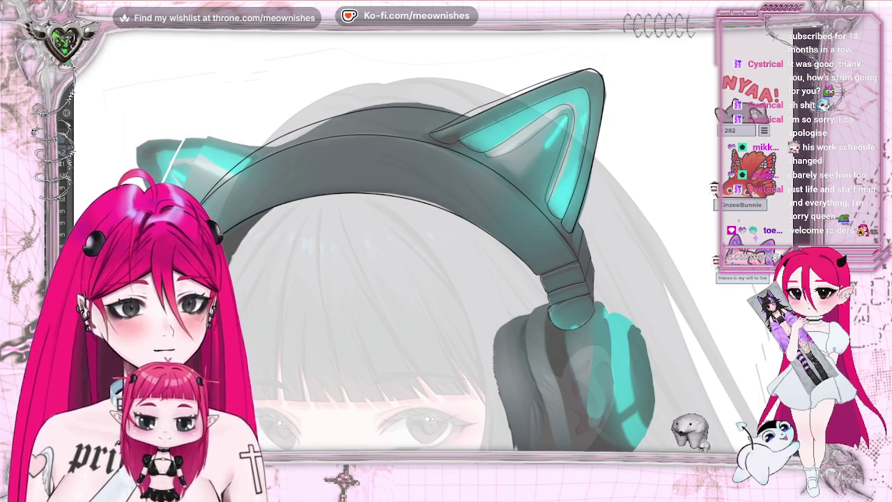
- Ink a thin dark line along the right cat ear's top edge, checking it in mirrored view
key(h)
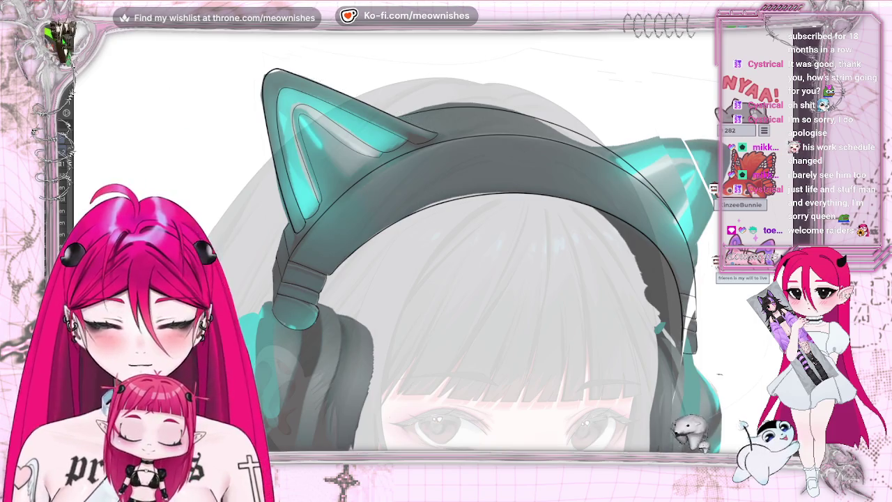
scroll(397, 265, right, 5)
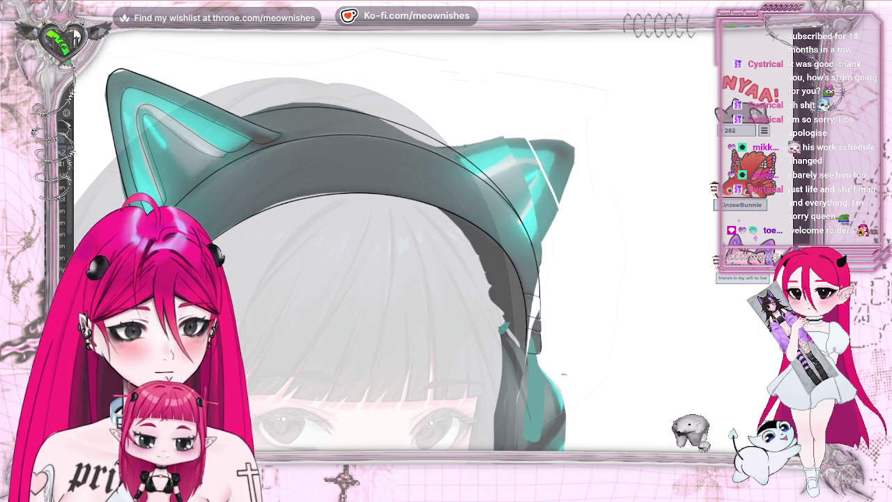
drag(460, 147, 573, 141)
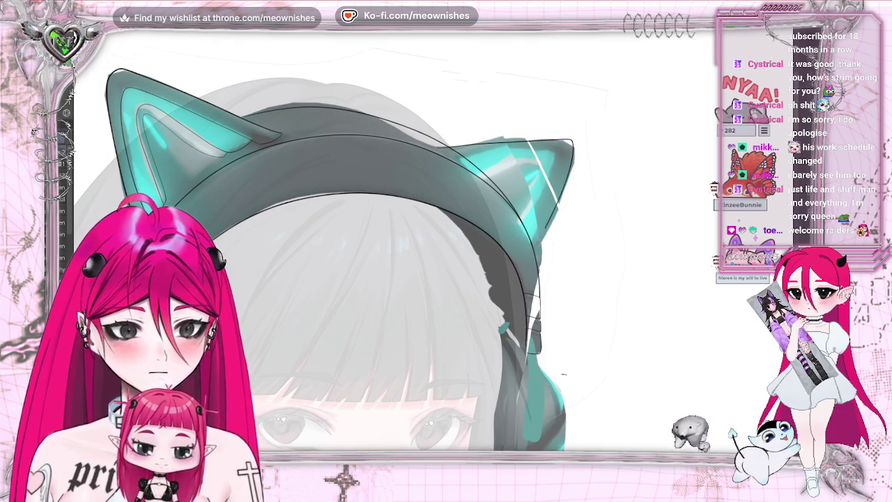
key(h)
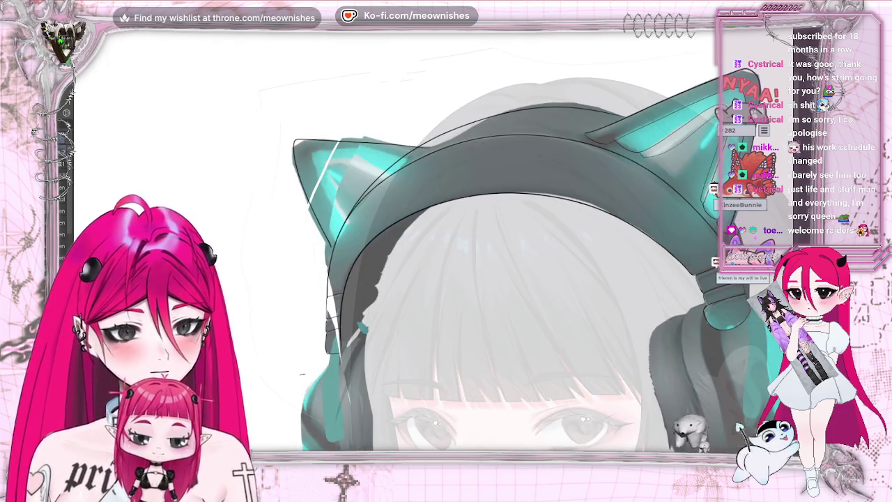
key(h)
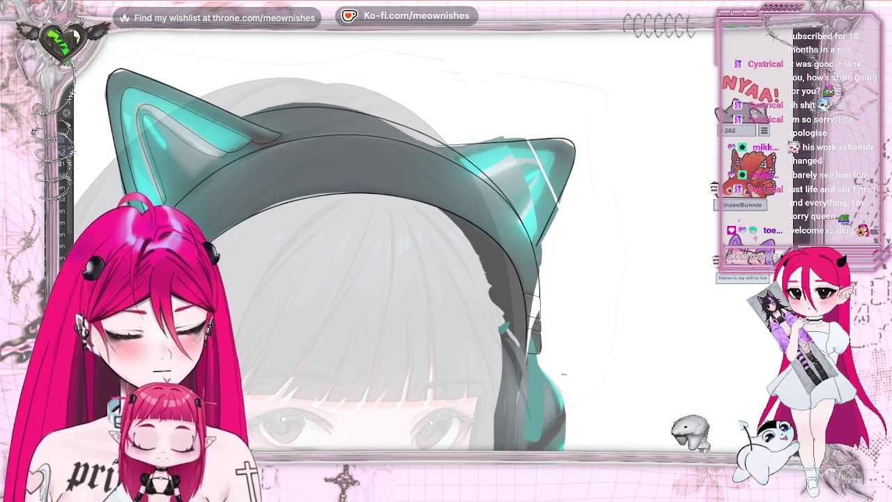
key(h)
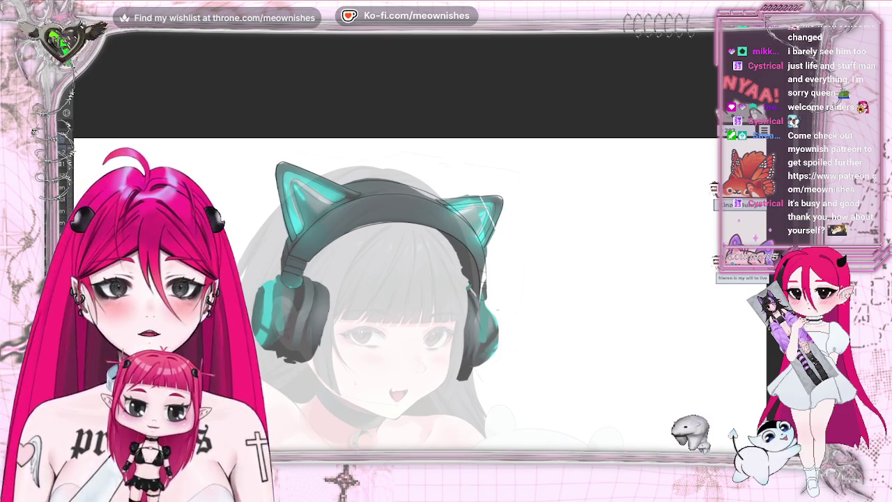
scroll(390, 279, up, 1)
scroll(391, 279, up, 1)
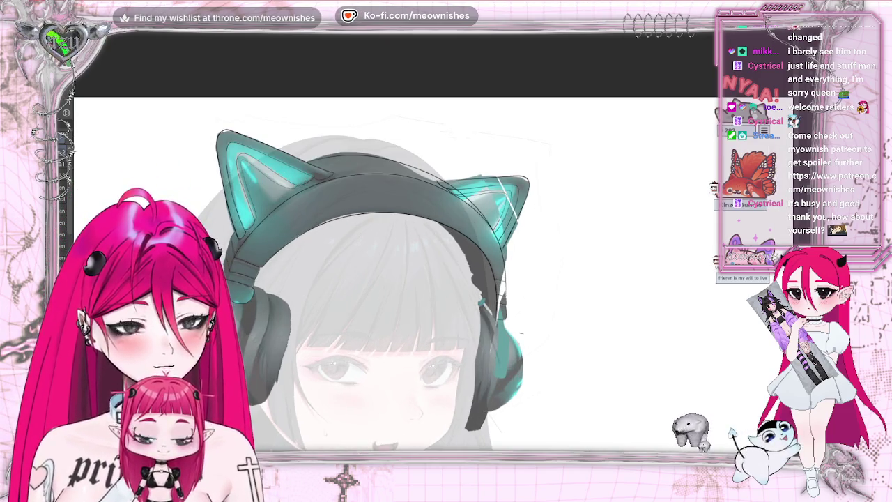
scroll(390, 278, down, 2)
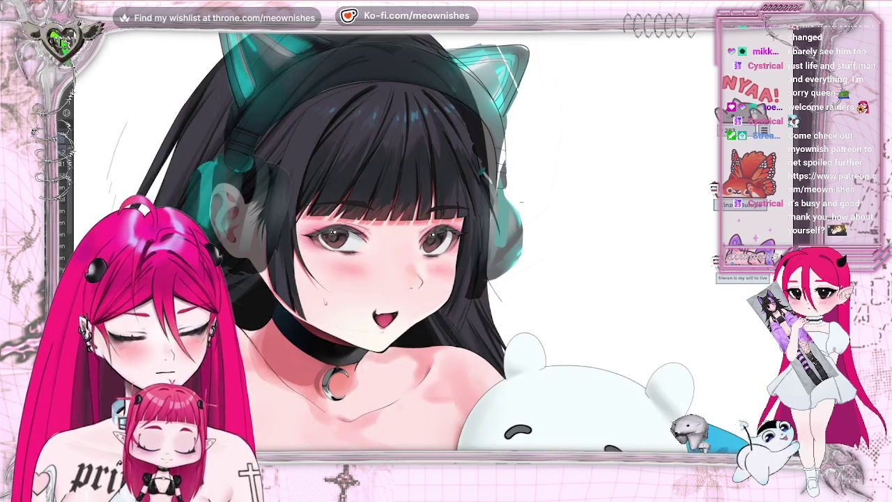
key(ctrl+0)
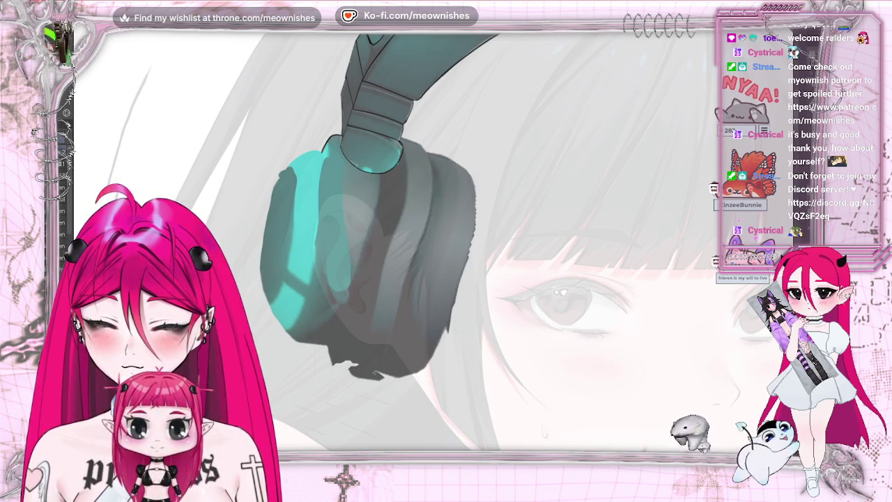
- Ink dark lines along the earcup's inner edge, redrawing the inner stroke once
drag(380, 175, 298, 338)
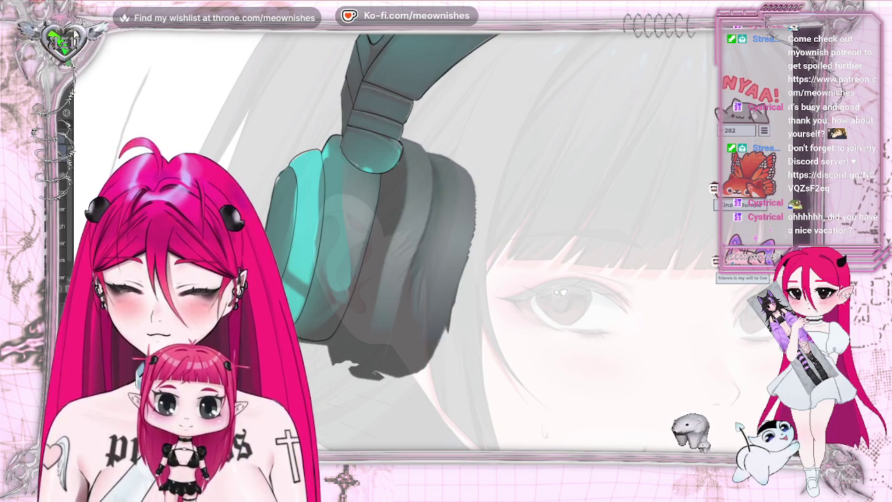
key(h)
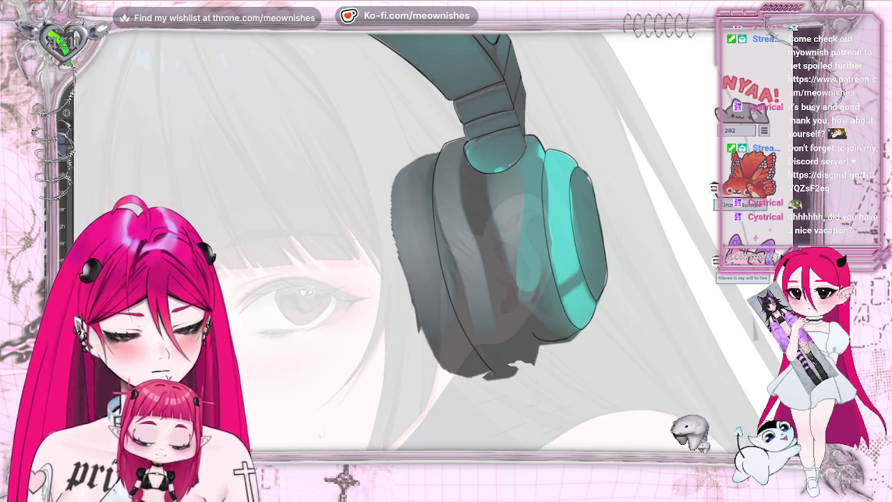
key(ctrl+])
key(ctrl+[)
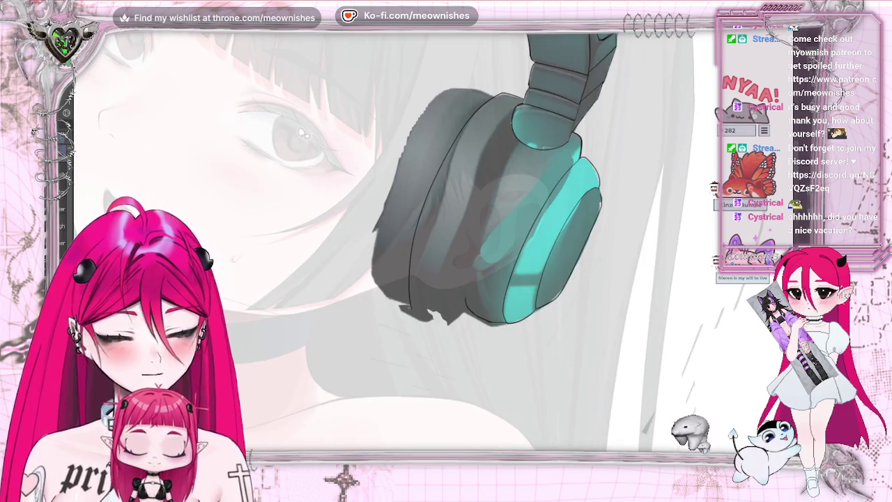
drag(517, 143, 468, 303)
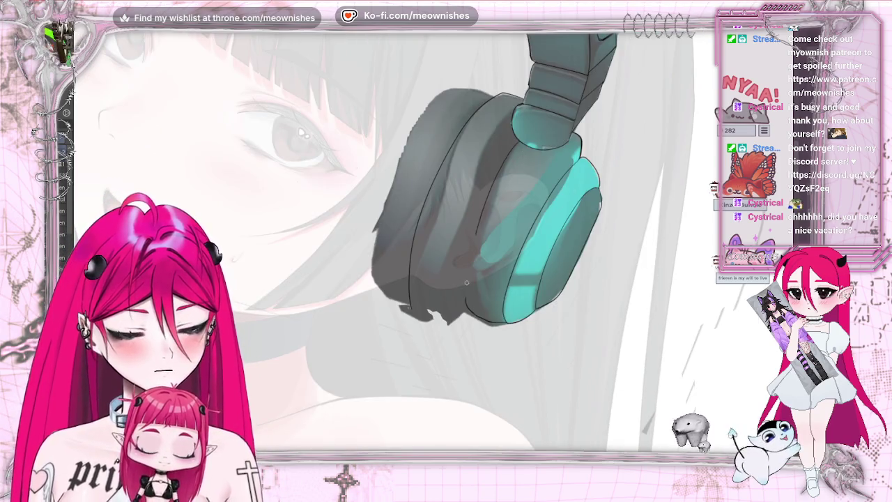
key(ctrl+z)
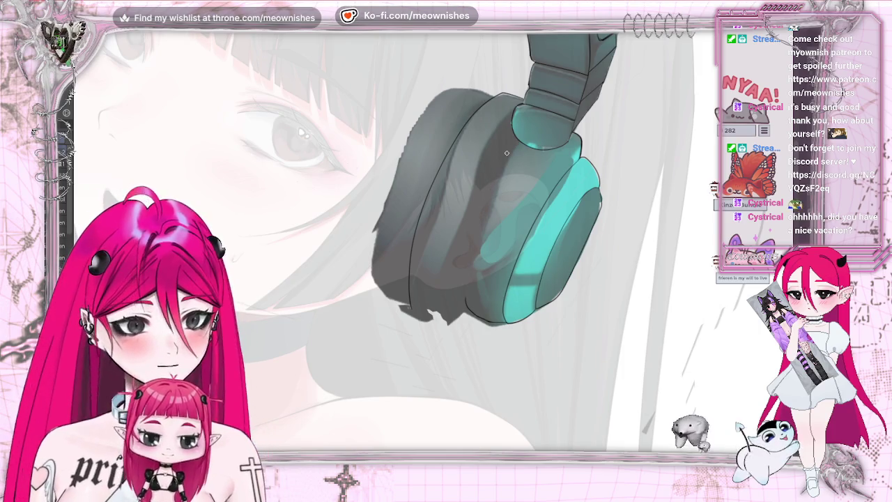
drag(511, 150, 463, 300)
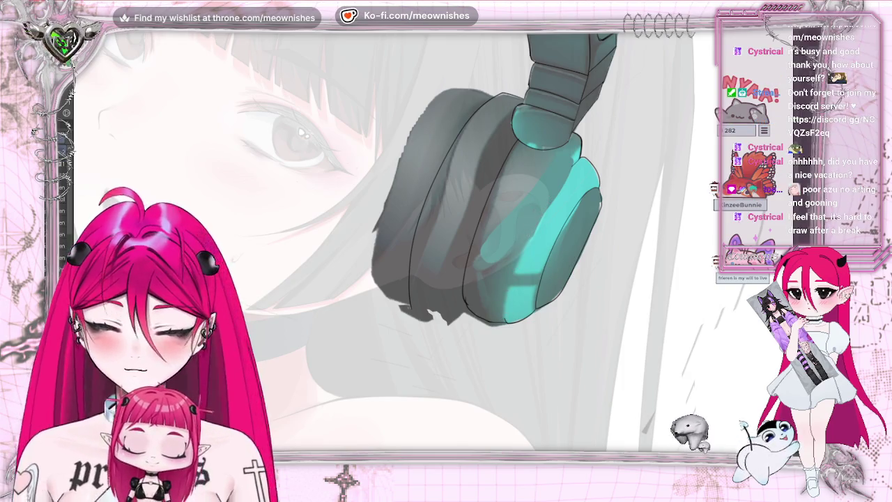
- Add a dark stroke along the earcup cushion and trace the headphone's left outline
drag(571, 163, 511, 317)
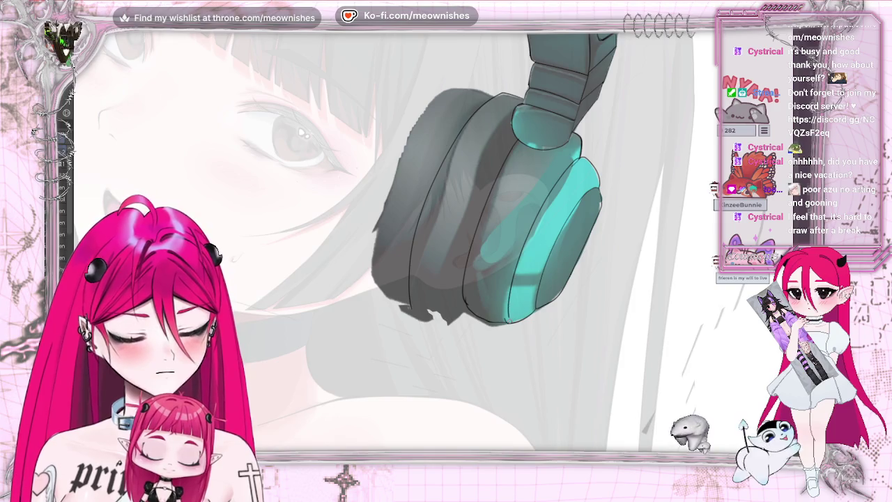
key(ctrl+z)
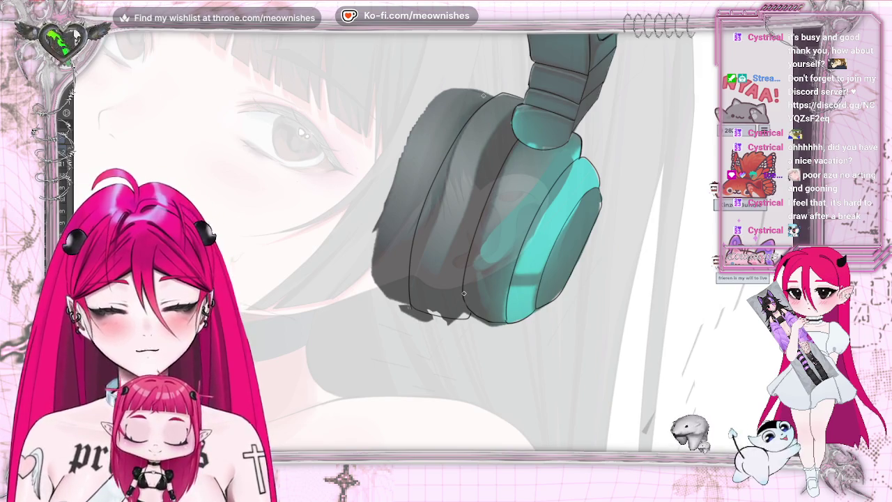
mouse_move(510, 112)
mouse_down()
mouse_move(459, 181)
mouse_move(432, 312)
mouse_up()
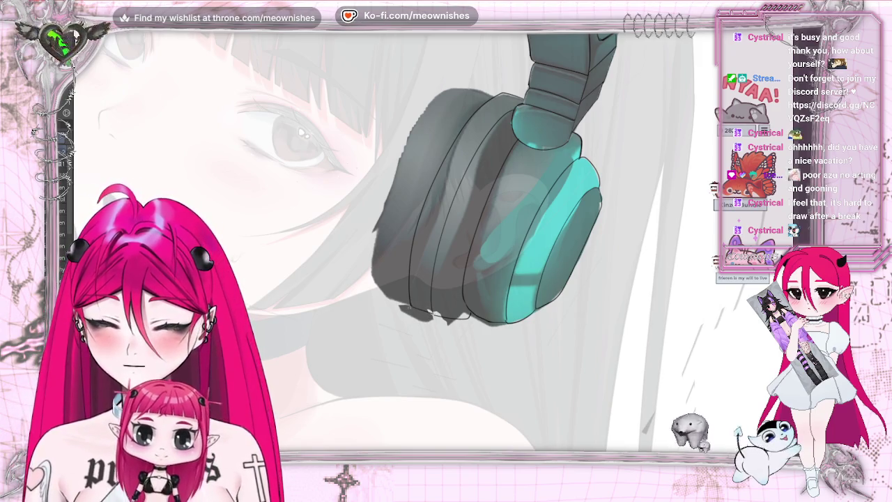
drag(446, 251, 485, 290)
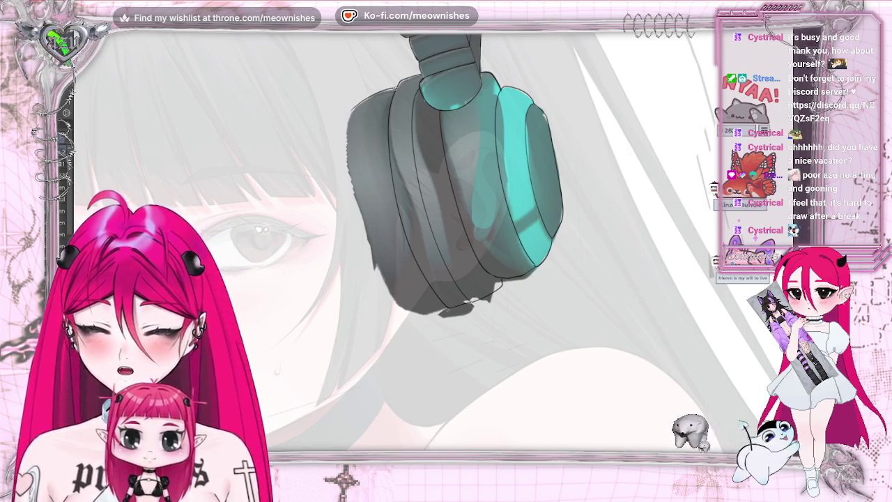
drag(348, 184, 420, 313)
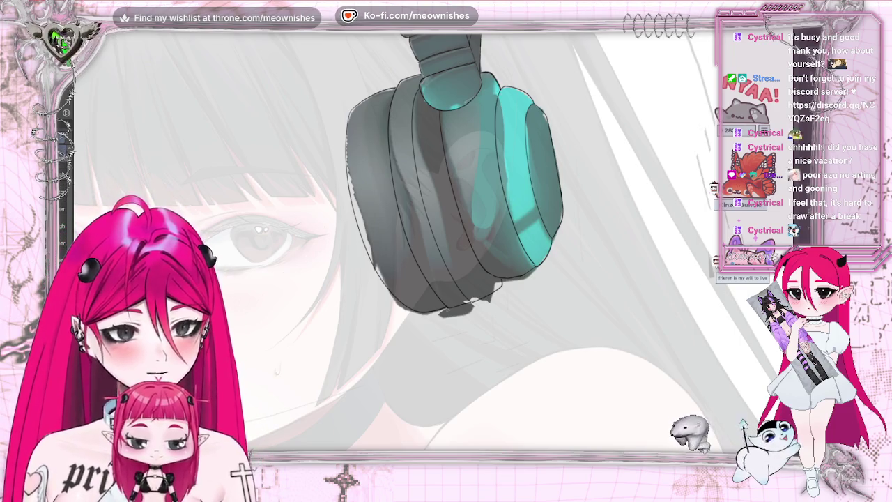
scroll(446, 244, down, 2)
scroll(446, 244, down, 3)
scroll(446, 244, down, 2)
scroll(488, 209, up, 5)
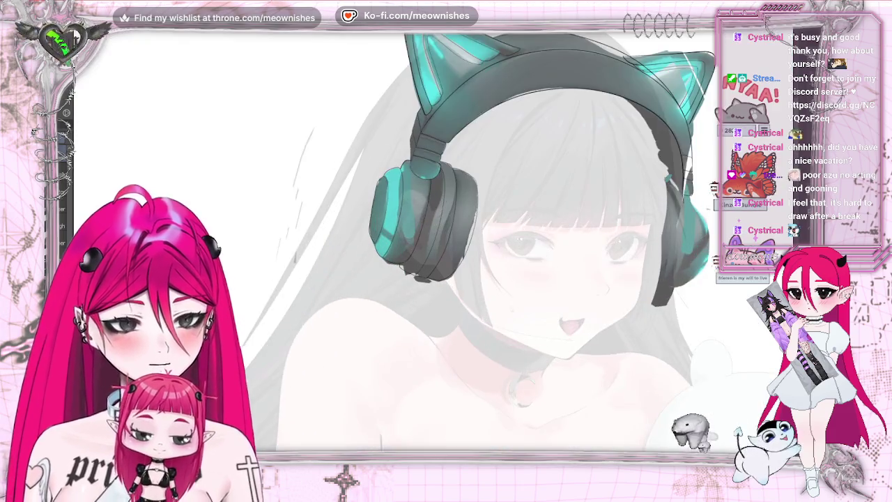
scroll(446, 240, up, 2)
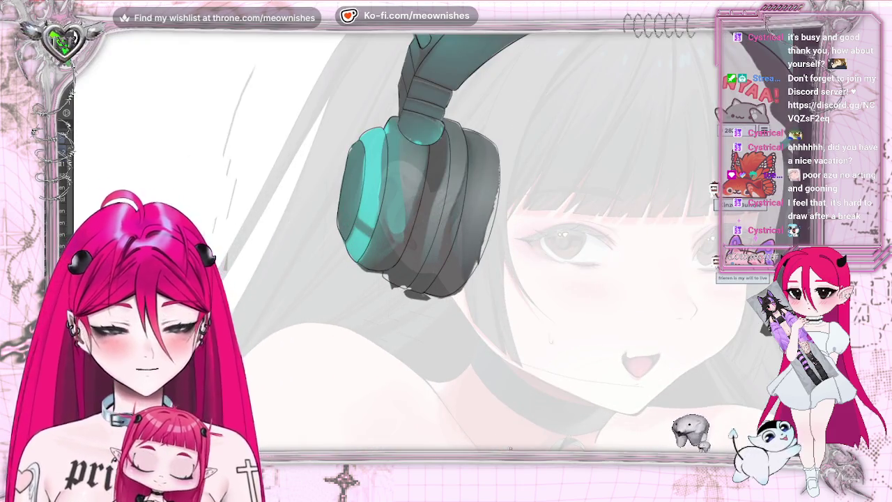
scroll(445, 241, right, 3)
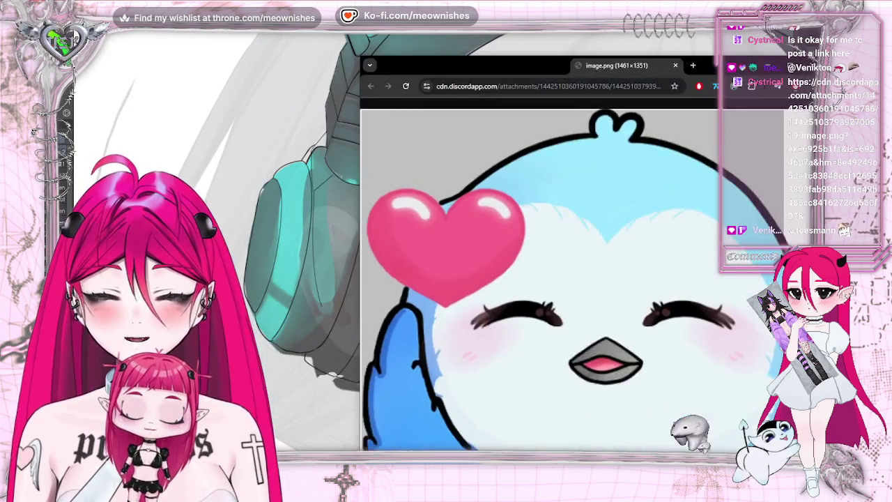
click(521, 184)
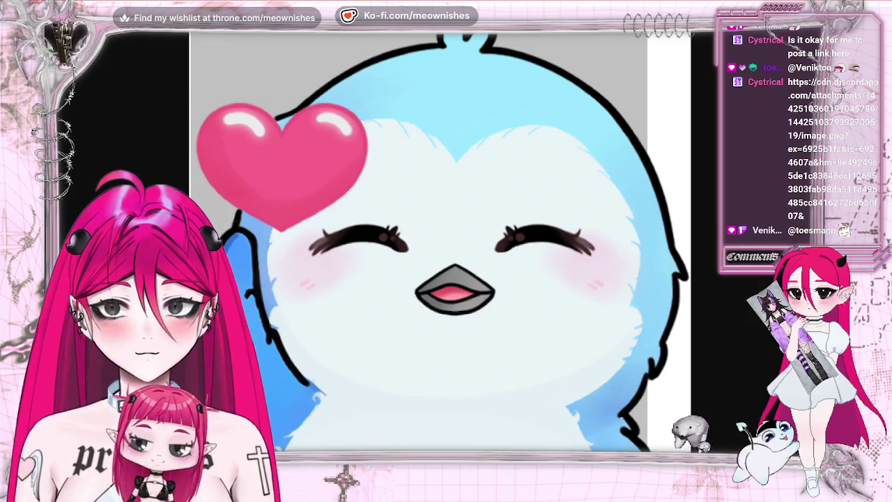
- Enlarge the bird emote image in the browser, then mirror the painting's canvas view
click(445, 249)
click(445, 248)
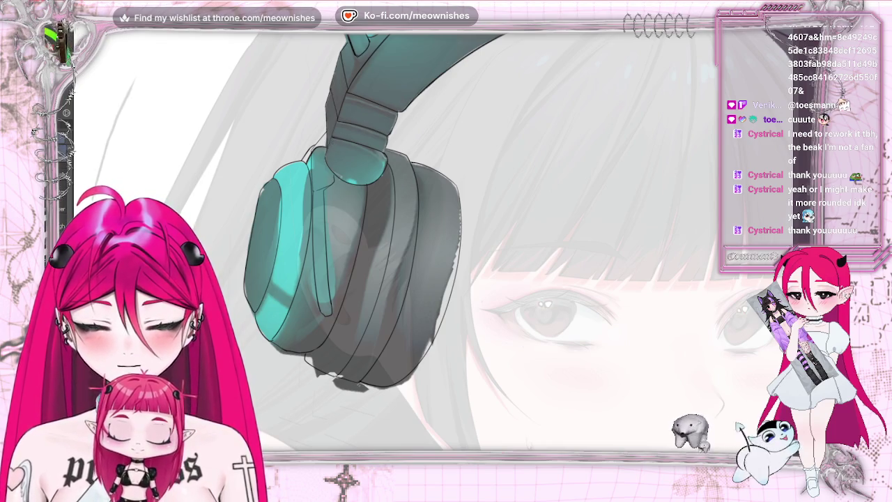
key(m)
key(m)
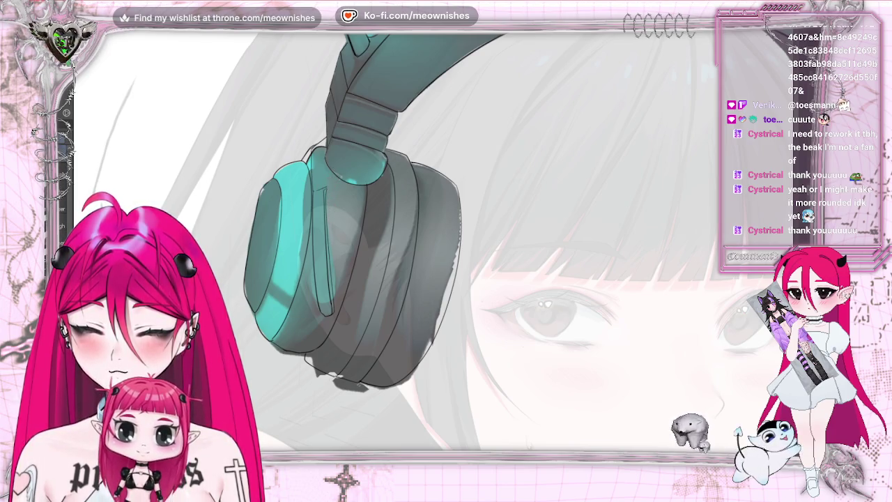
key(ctrl+0)
key(ctrl+alt+0)
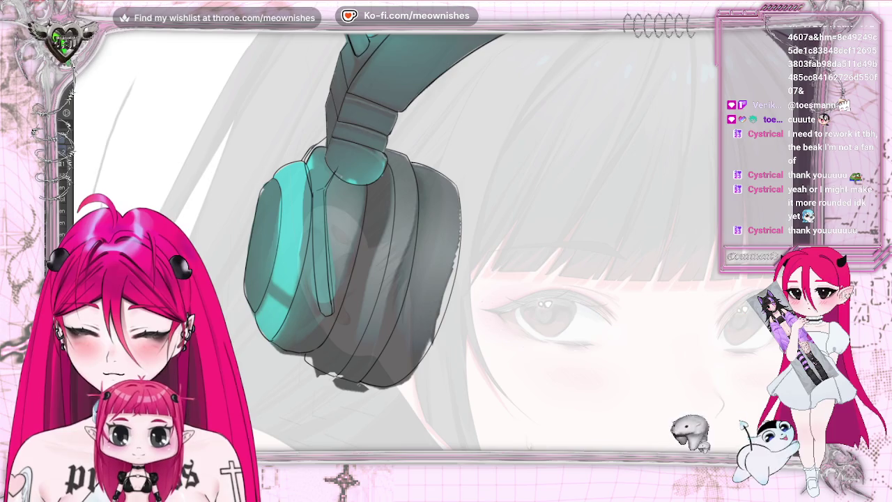
scroll(418, 244, up, 2)
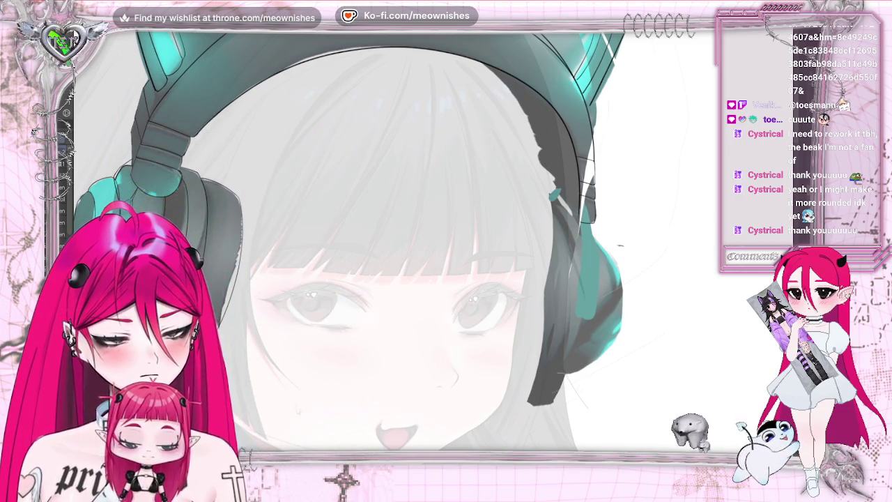
key(h)
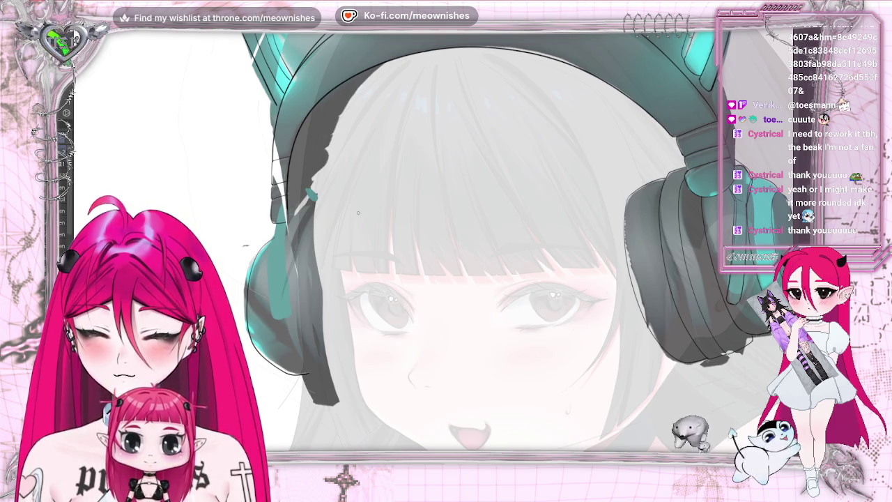
key(h)
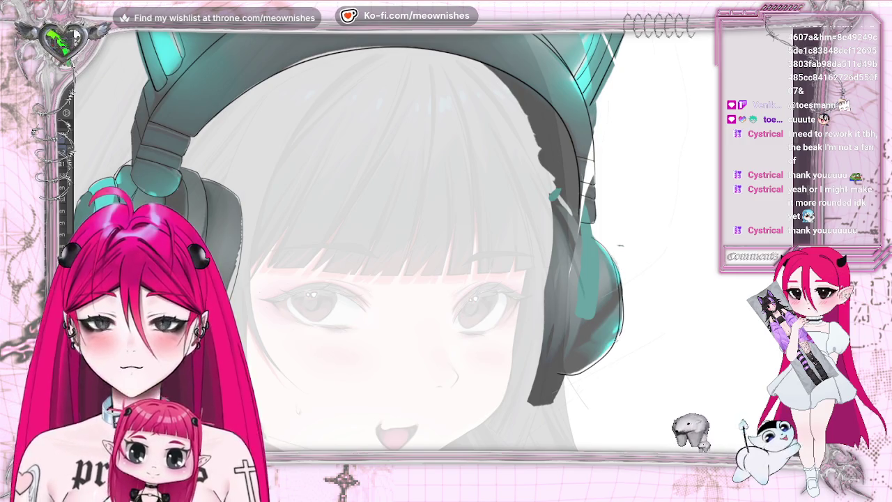
key(h)
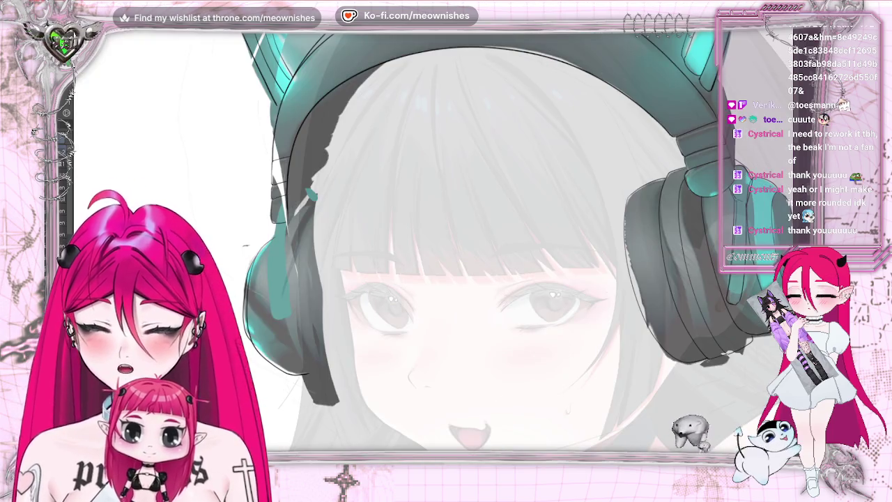
key(h)
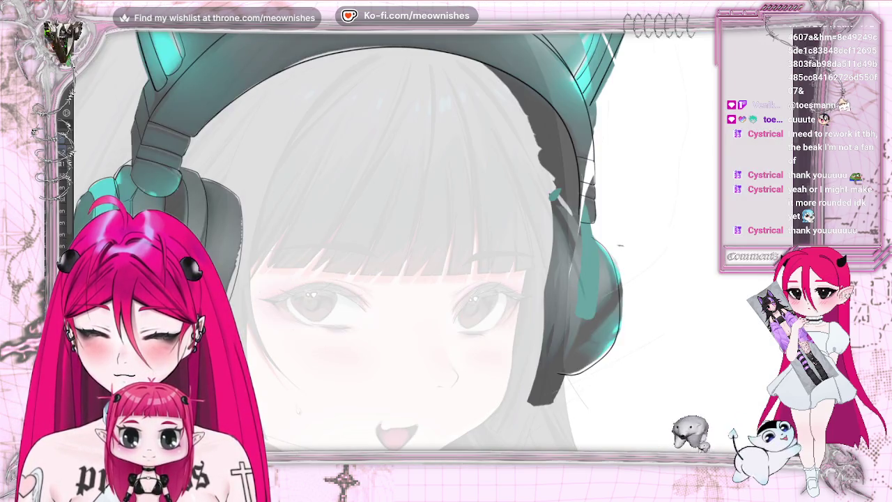
key(ctrl+minus)
key(ctrl+plus)
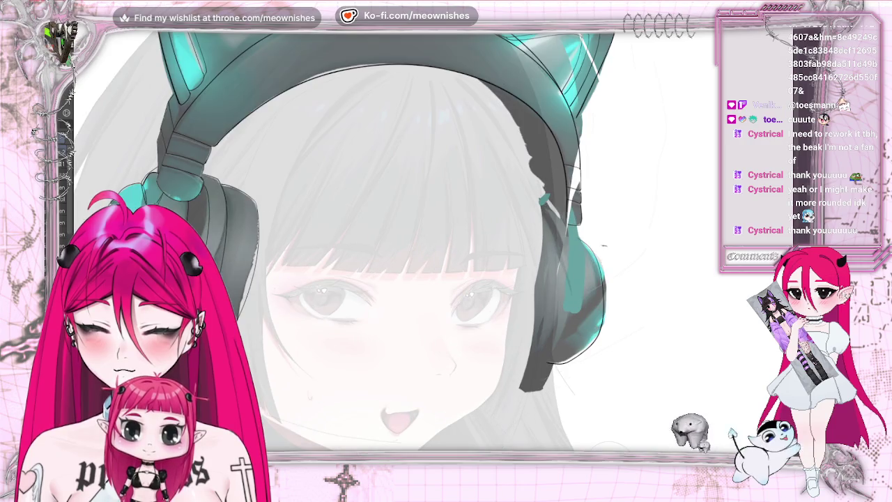